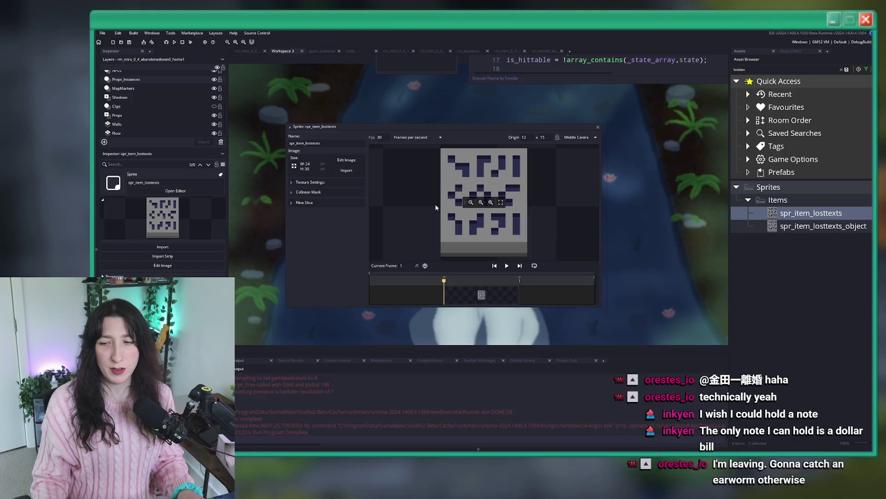
Import LostTexts.png from the Imported items folder as the spr_item_losttexts image.
click(346, 170)
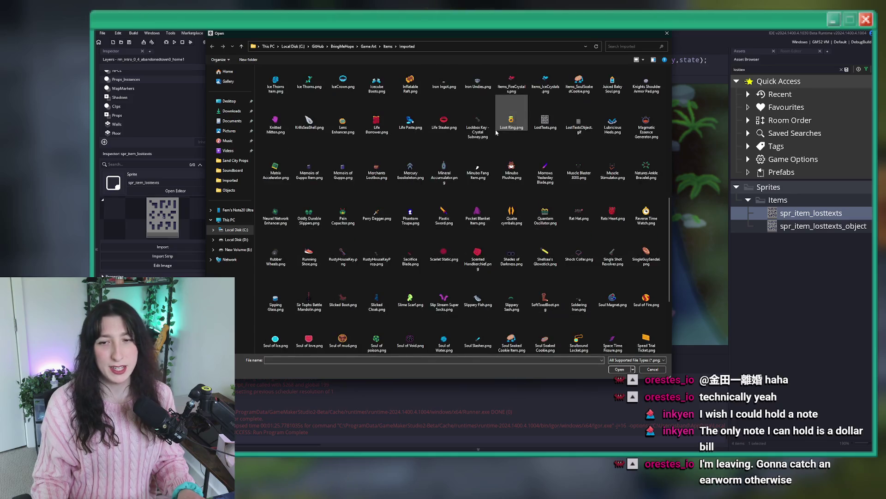
scroll(497, 132, down, 3)
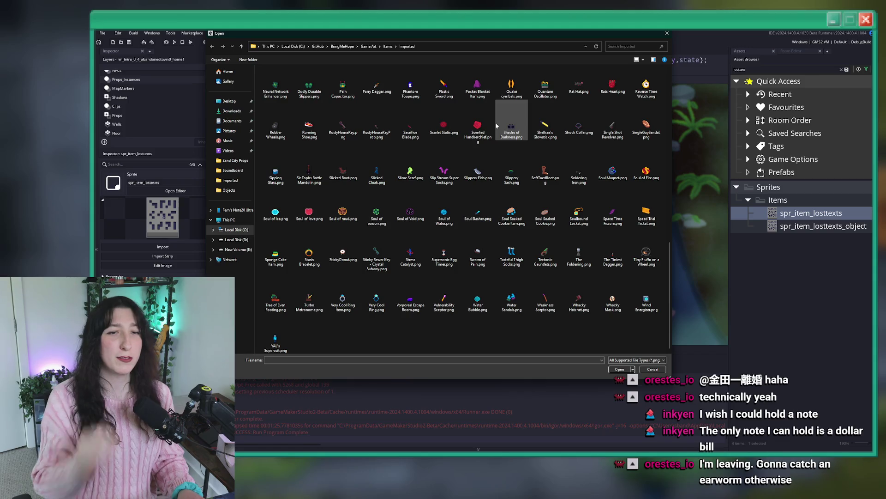
scroll(445, 333, up, 10)
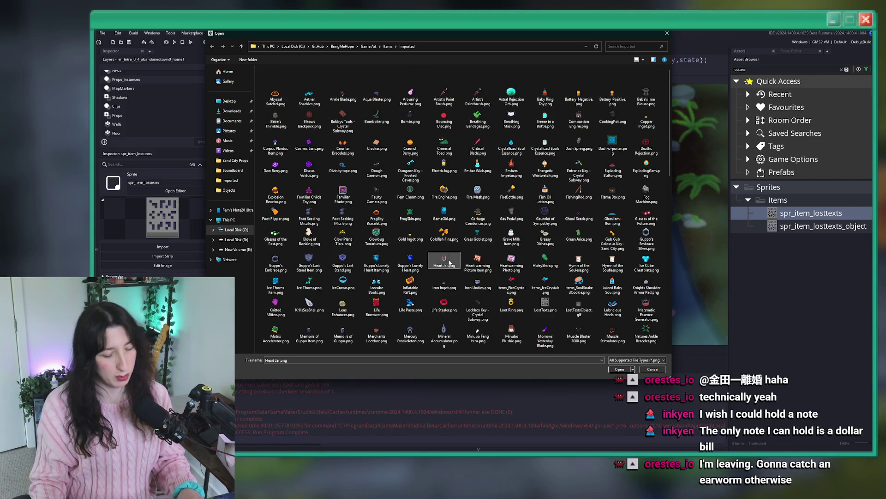
click(343, 308)
double_click(546, 305)
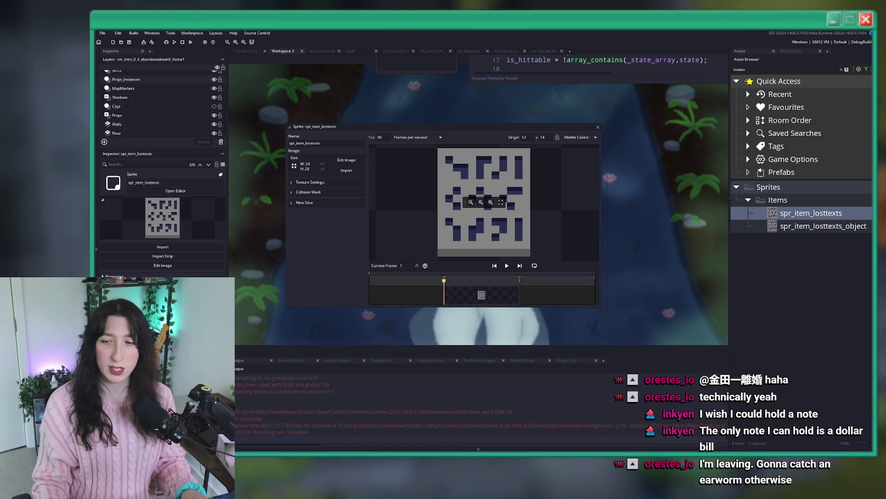
Close the sprite editor, rearrange the workspace and return to Workspace 3.
drag(533, 107, 560, 164)
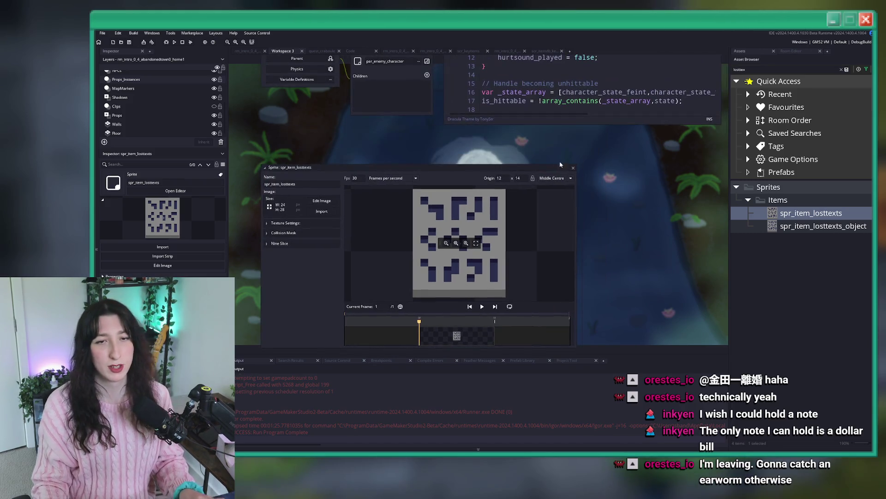
click(572, 168)
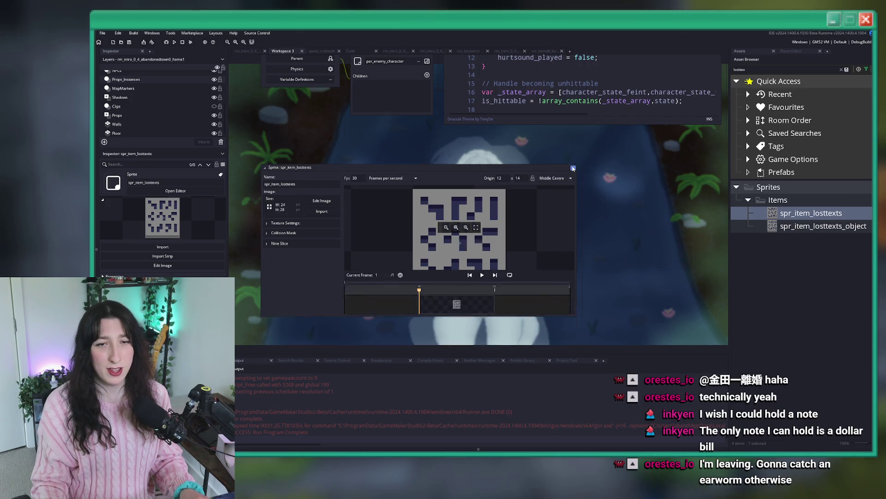
mouse_move(270, 92)
mouse_down()
mouse_move(339, 230)
mouse_move(399, 273)
mouse_up()
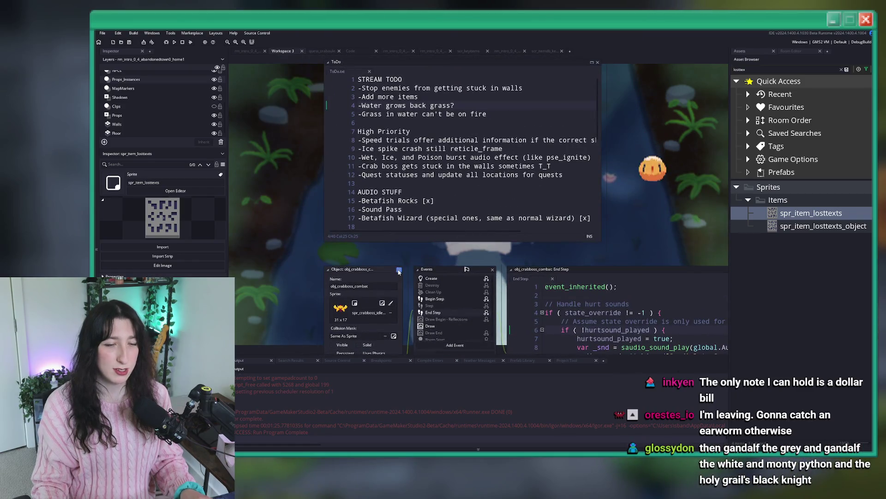
click(400, 271)
key(Up)
drag(480, 135, 434, 380)
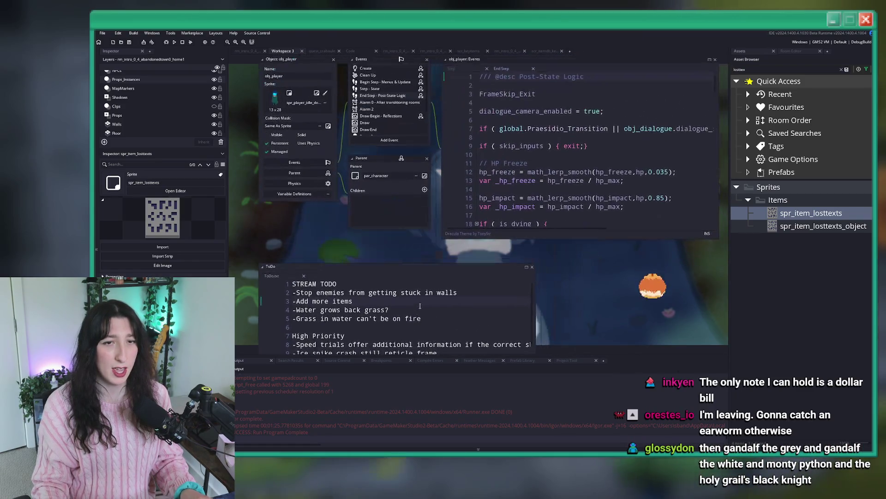
drag(277, 69, 259, 199)
drag(249, 51, 287, 51)
click(247, 50)
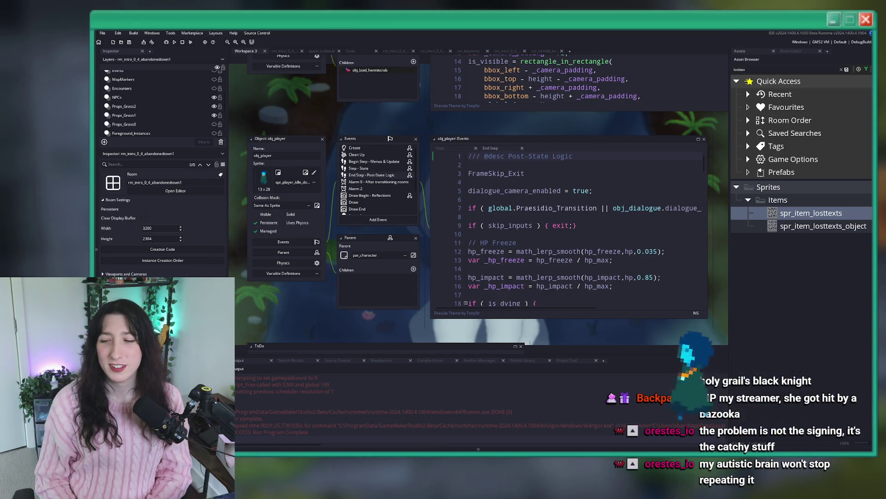
Close the quest_craboule and items_init code tabs, leaving the intro room showing.
scroll(364, 87, up, 3)
scroll(364, 86, up, 2)
scroll(337, 256, up, 6)
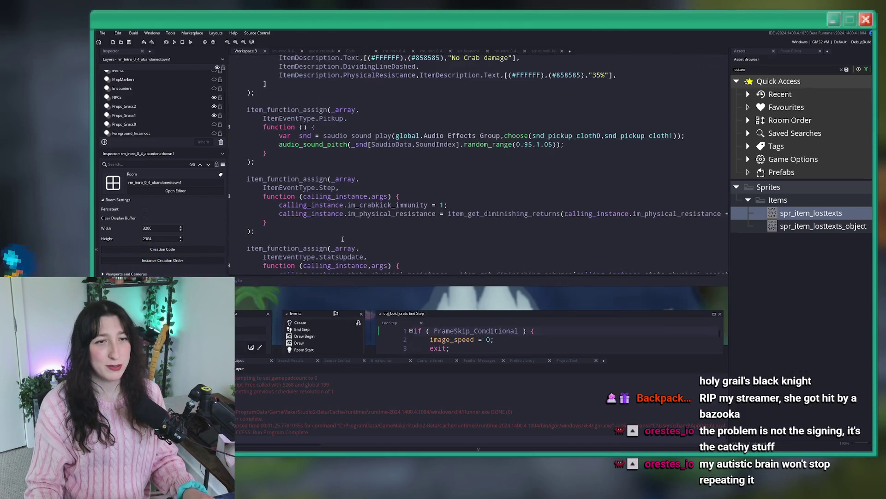
scroll(370, 111, up, 3)
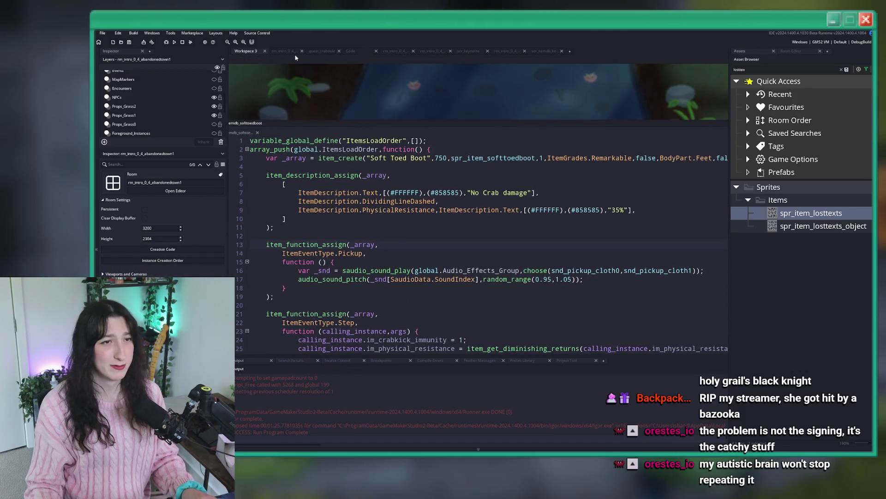
click(317, 52)
middle_click(316, 52)
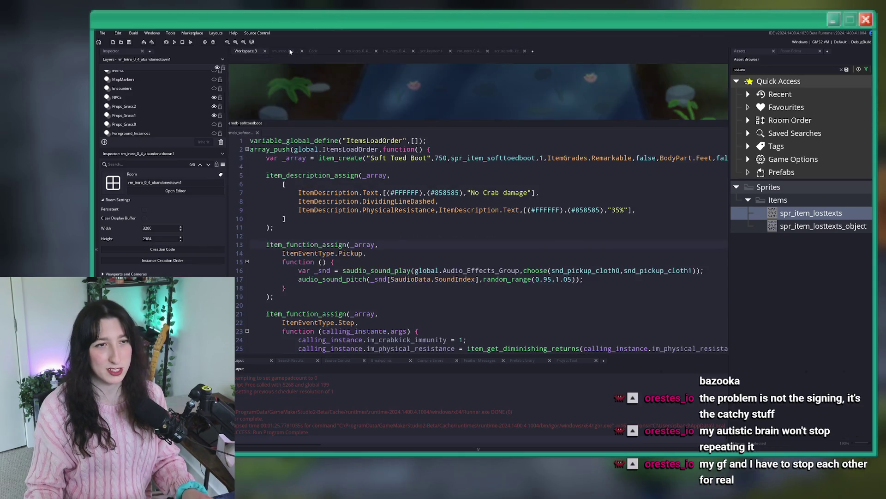
click(316, 51)
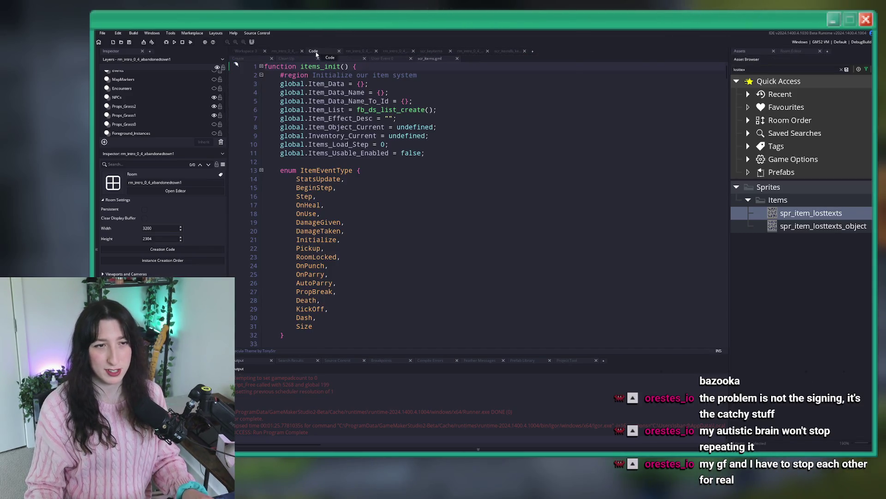
middle_click(316, 52)
drag(364, 143, 429, 206)
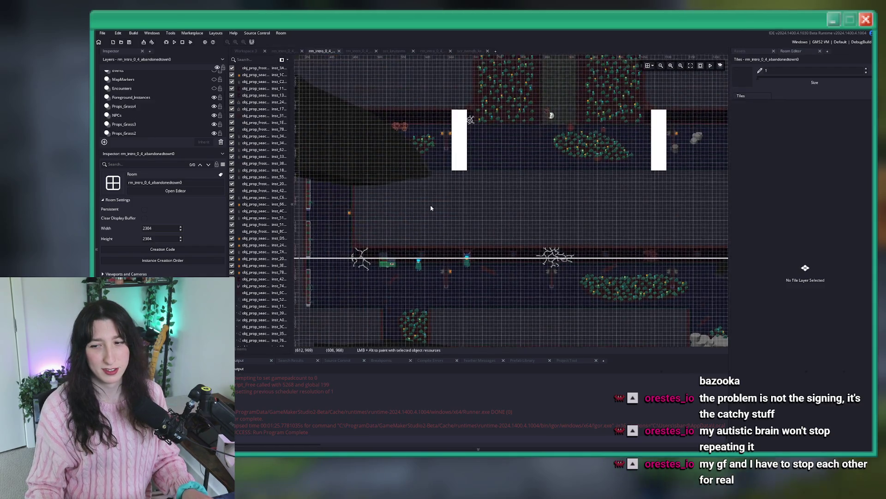
Close the intro room tab and select the rainbow stacker near the table in home1.
scroll(421, 84, down, 2)
scroll(421, 84, up, 1)
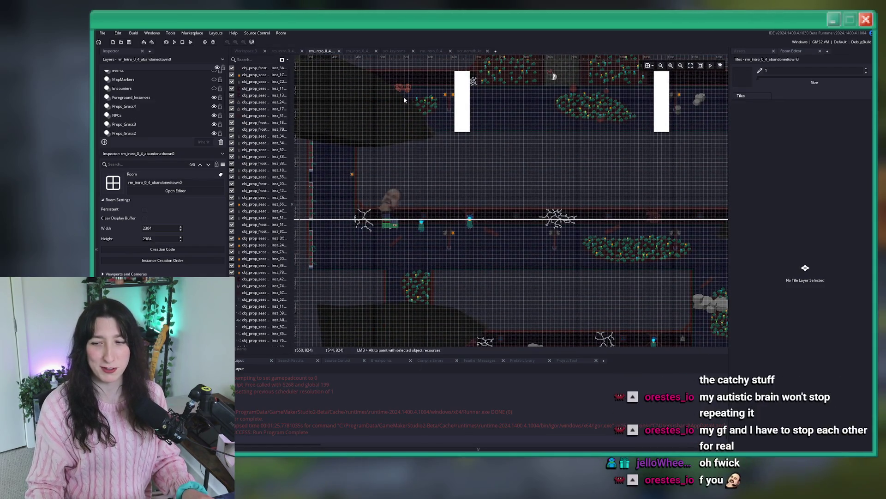
middle_click(321, 52)
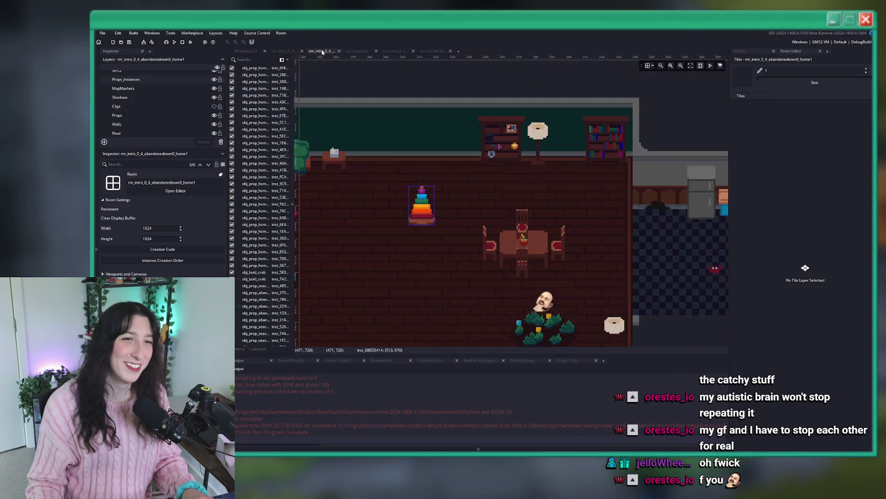
click(339, 164)
scroll(351, 212, down, 1)
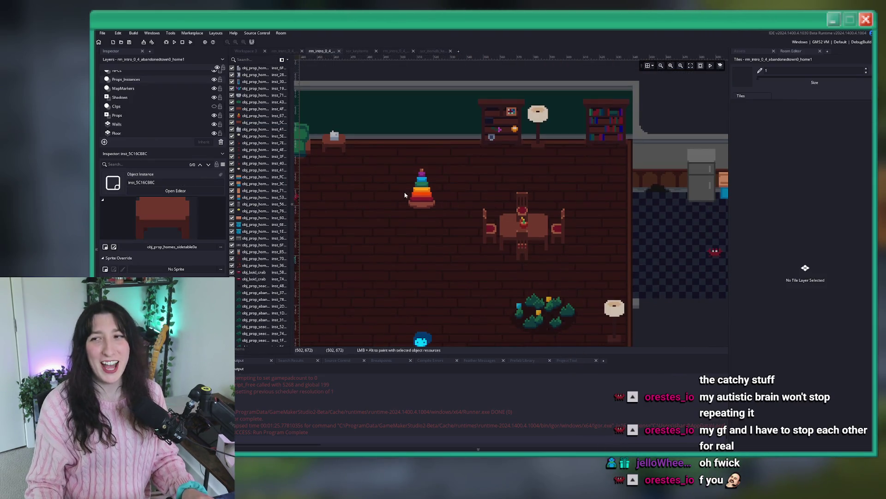
click(421, 189)
drag(312, 234, 333, 198)
Zoom out to see the whole home1 room and deselect the rainbow stacker.
scroll(162, 222, down, 2)
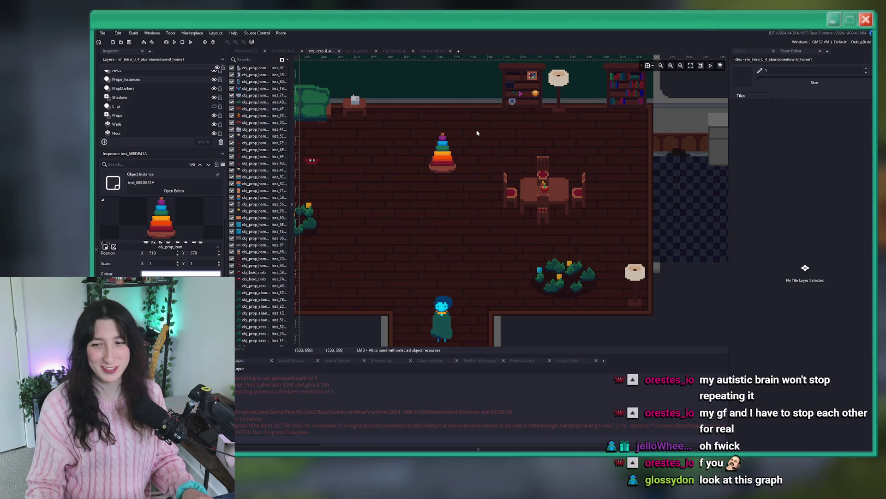
scroll(464, 178, up, 3)
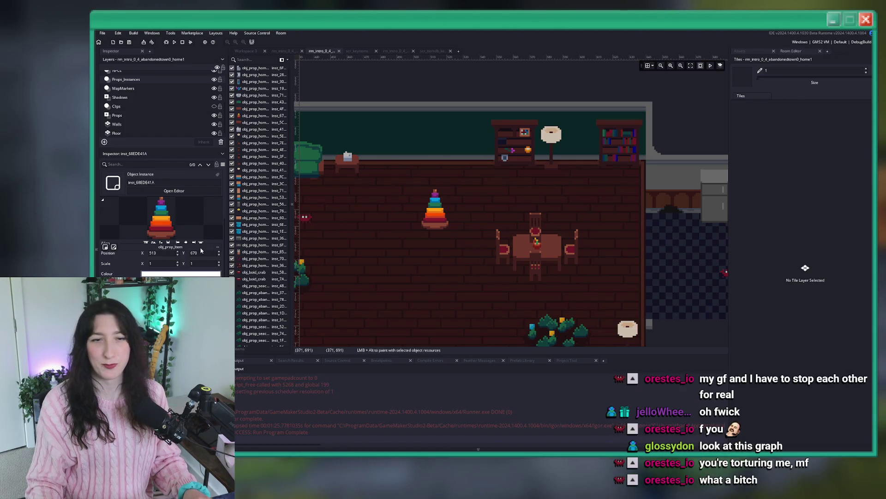
scroll(347, 243, down, 1)
scroll(436, 174, down, 1)
click(444, 176)
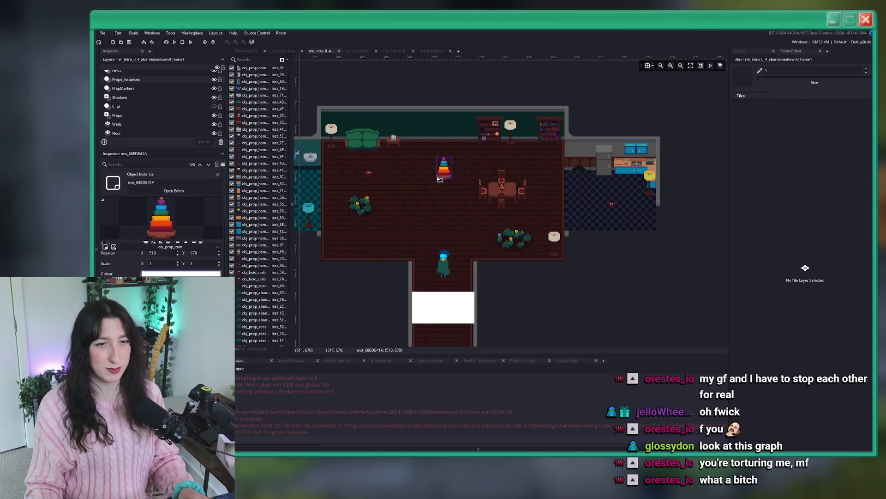
click(404, 201)
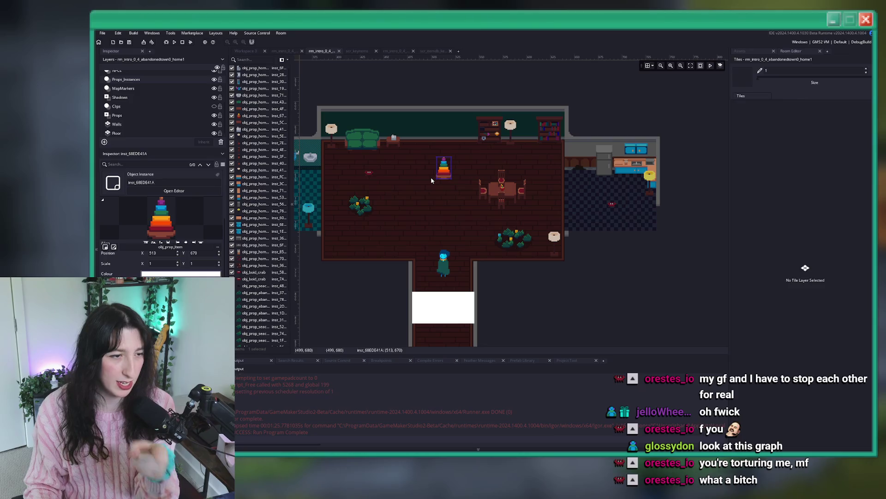
click(761, 51)
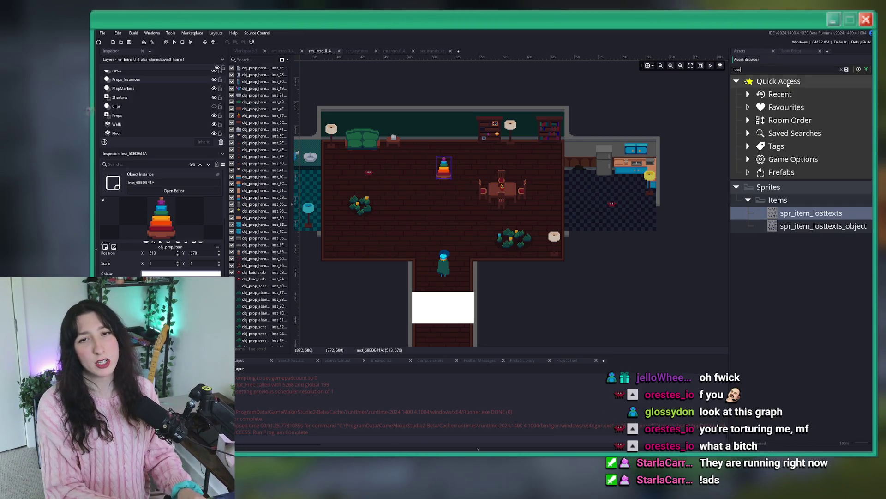
Search assets for 'lever', pick obj_prop_seacave_lever0, and delete the rainbow stacker instance.
text(lever)
click(826, 330)
scroll(445, 160, up, 5)
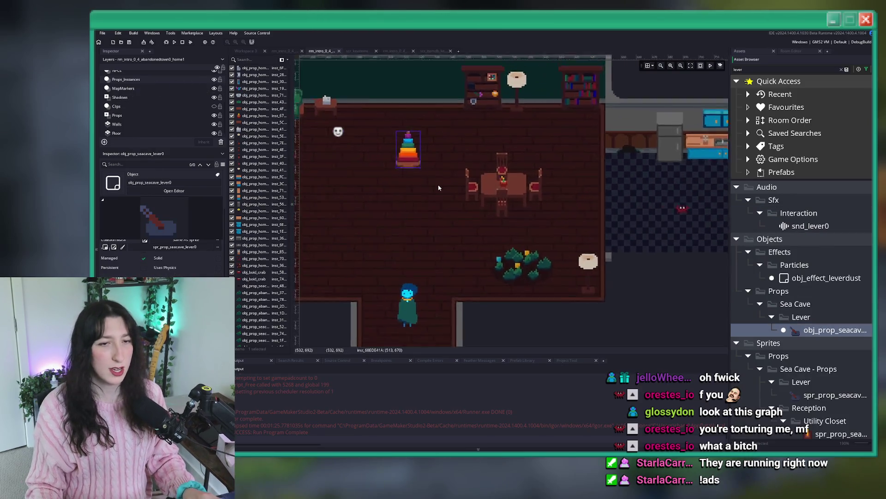
click(441, 182)
key(Delete)
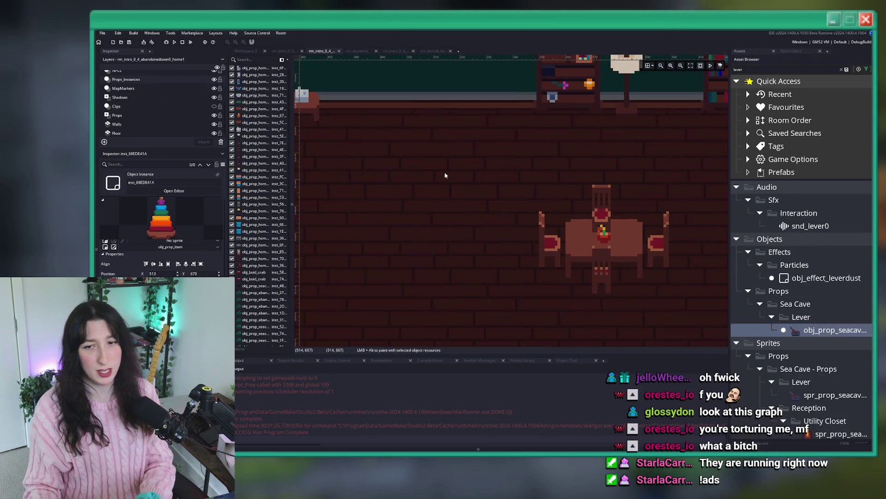
Place a lever where the stacker was, clear the search and widen the Asset Browser.
scroll(483, 180, down, 2)
scroll(482, 181, down, 3)
scroll(480, 179, up, 4)
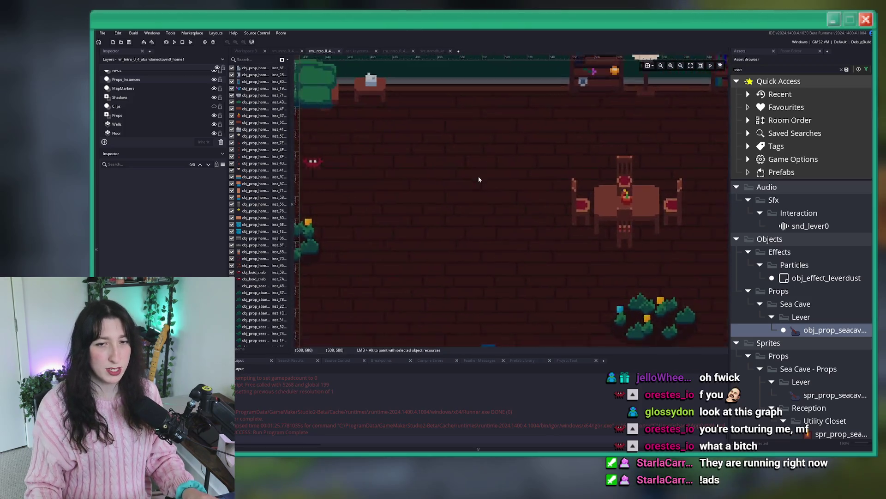
alt+click(489, 189)
scroll(498, 224, down, 4)
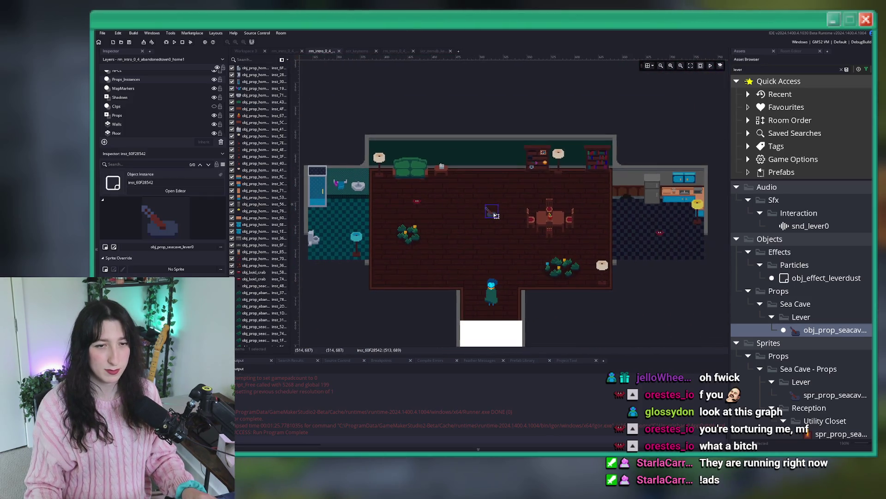
click(788, 331)
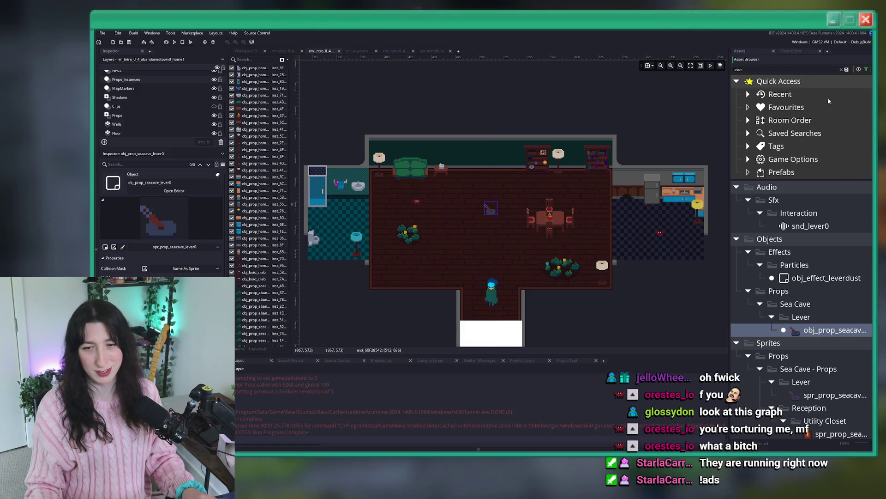
click(841, 70)
scroll(768, 230, down, 2)
drag(731, 342, 554, 342)
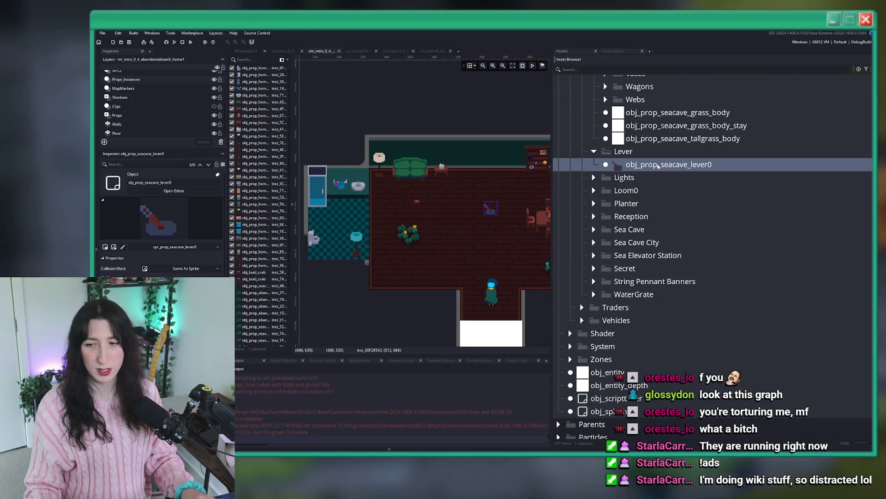
Duplicate the lever object and collapse the Homes through Vehicles prop folders.
key(ctrl+d)
mouse_move(652, 290)
mouse_down()
mouse_move(665, 363)
mouse_move(642, 250)
mouse_move(646, 266)
mouse_move(662, 199)
mouse_move(636, 138)
mouse_up()
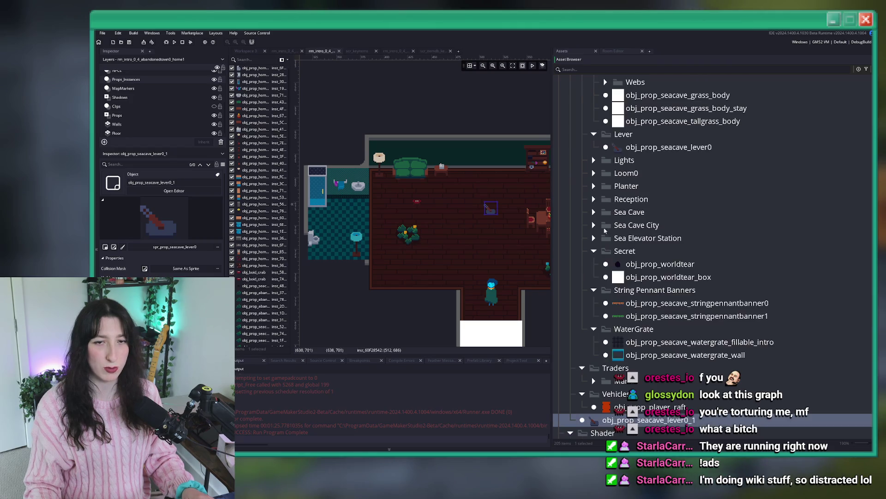
scroll(642, 212, up, 10)
scroll(643, 211, up, 20)
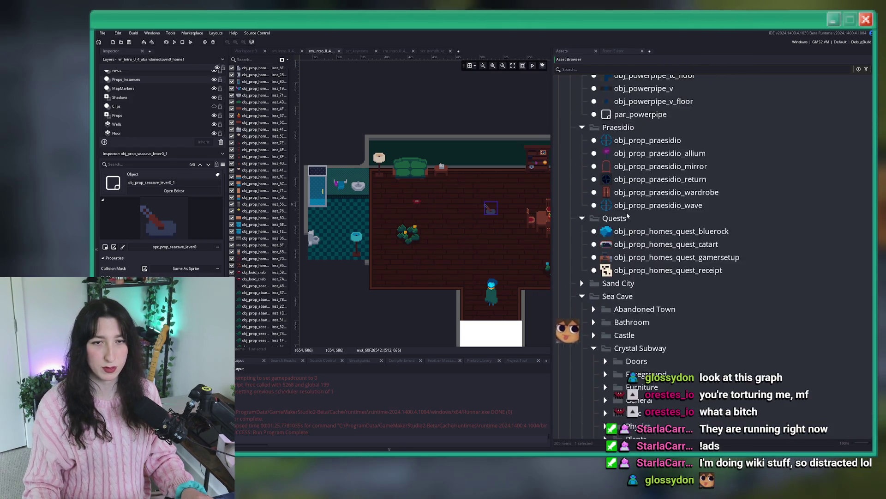
scroll(597, 230, up, 3)
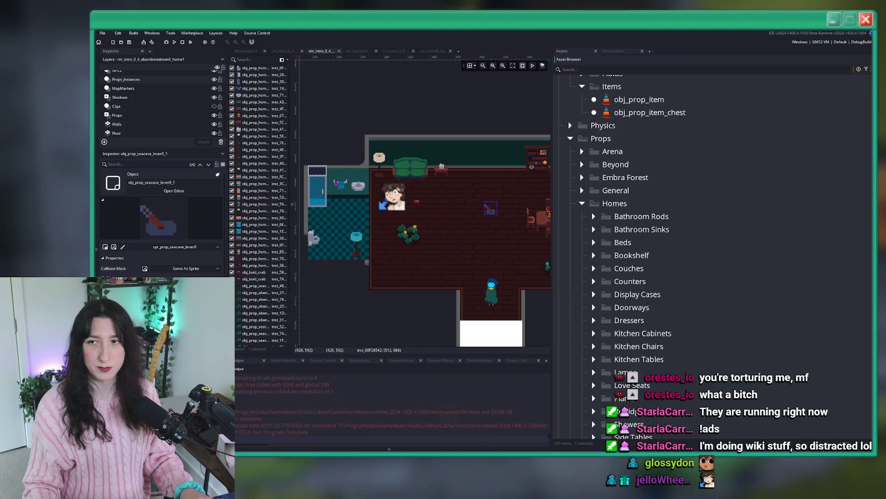
click(580, 203)
click(582, 216)
click(582, 229)
click(582, 241)
click(582, 268)
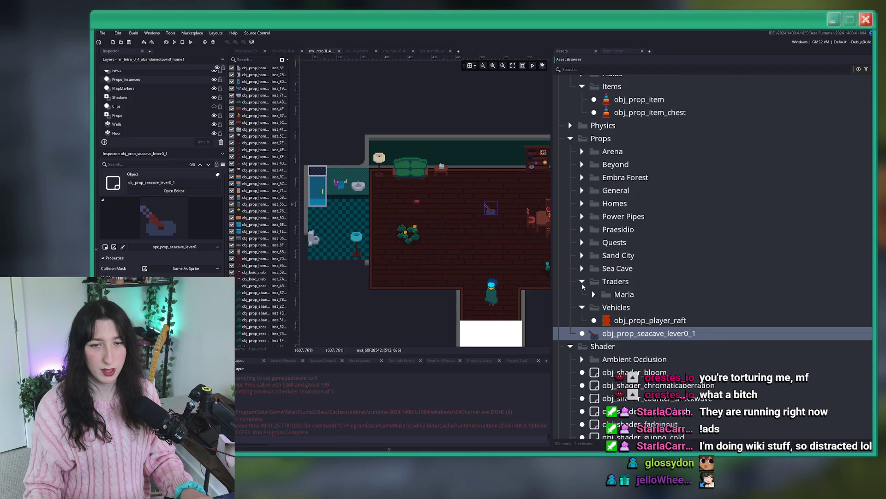
click(582, 281)
click(581, 294)
Rename the copy to obj_prop_losttexts and move it into the Secrets folder.
key(F2)
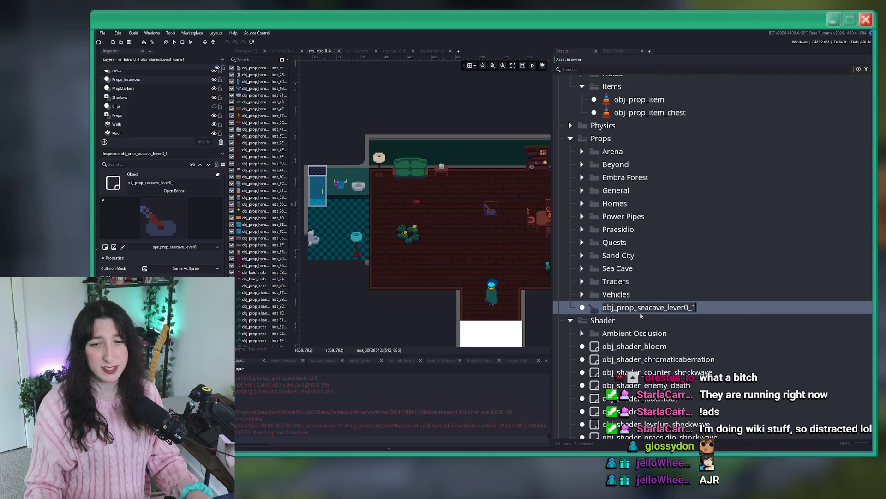
drag(637, 310, 744, 328)
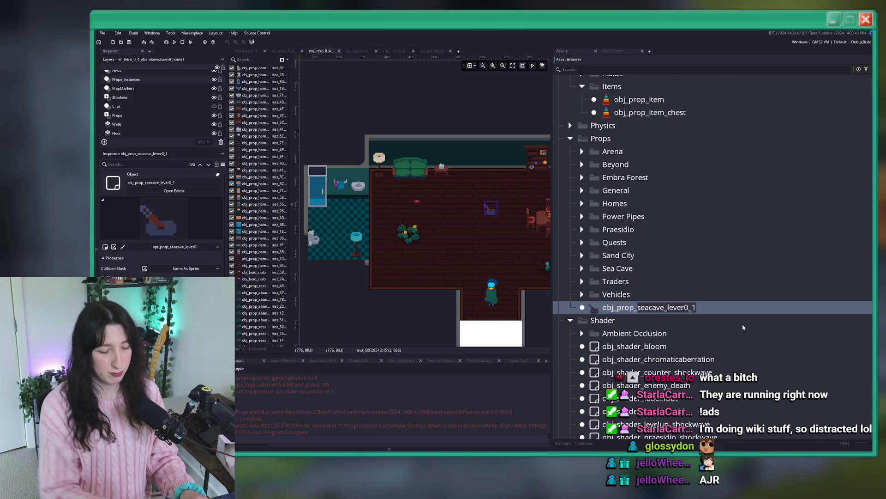
key(BackSpace)
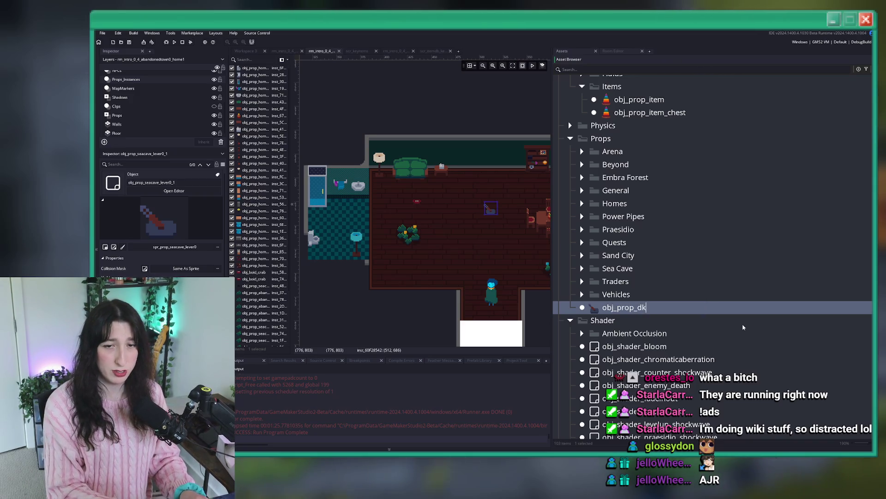
key(BackSpace)
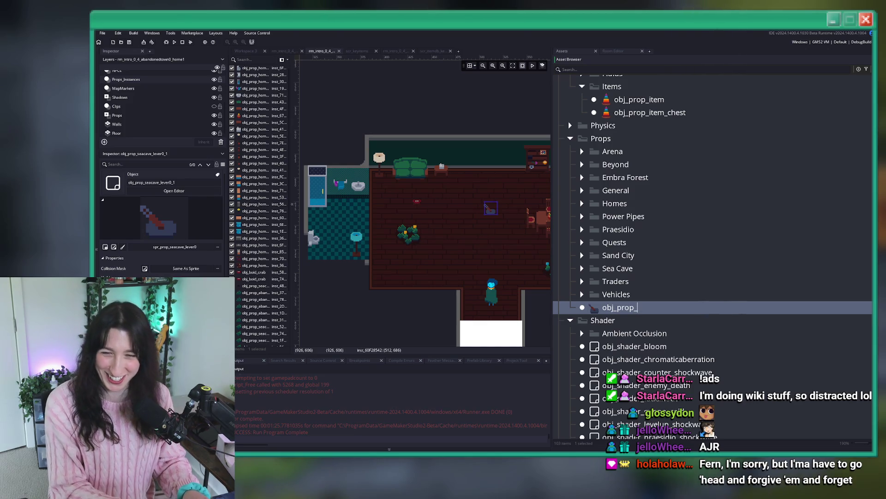
text(losttexts)
key(Return)
mouse_move(640, 314)
mouse_down()
mouse_move(614, 242)
mouse_move(583, 313)
mouse_move(614, 229)
mouse_move(617, 190)
mouse_up()
drag(650, 245, 626, 230)
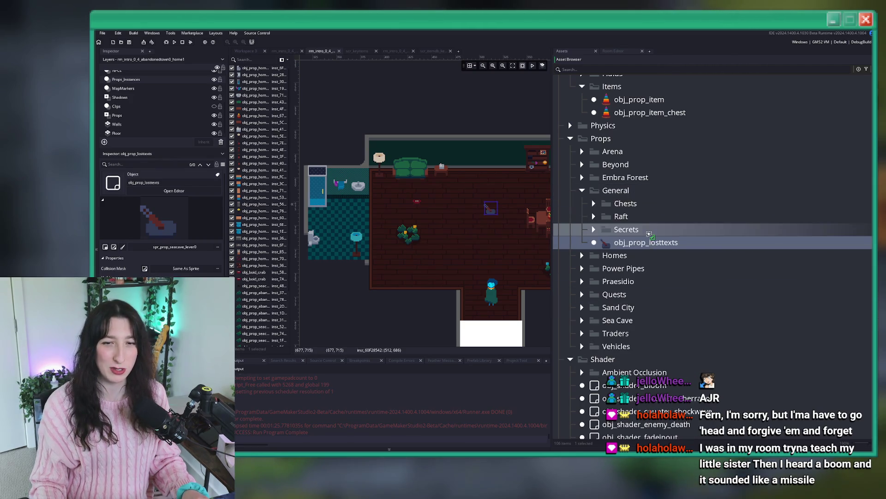
Assign spr_item_losttexts_object as obj_prop_losttexts's sprite and open its Create event code.
double_click(657, 255)
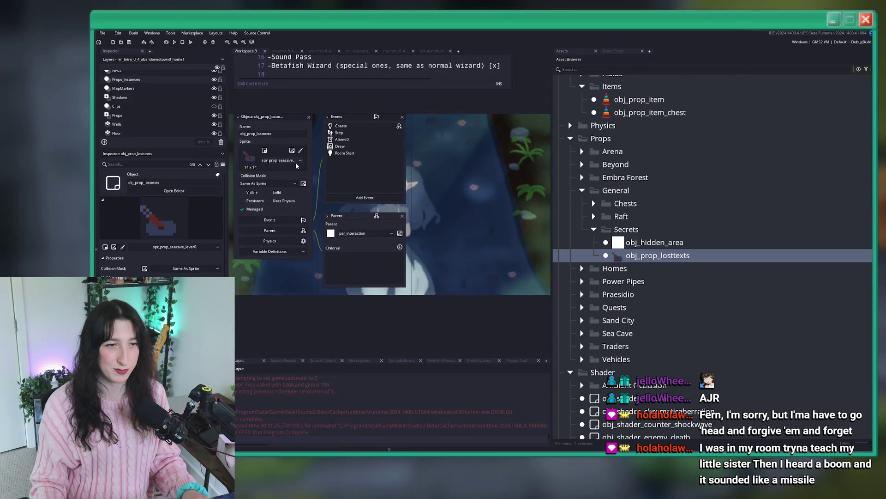
click(290, 161)
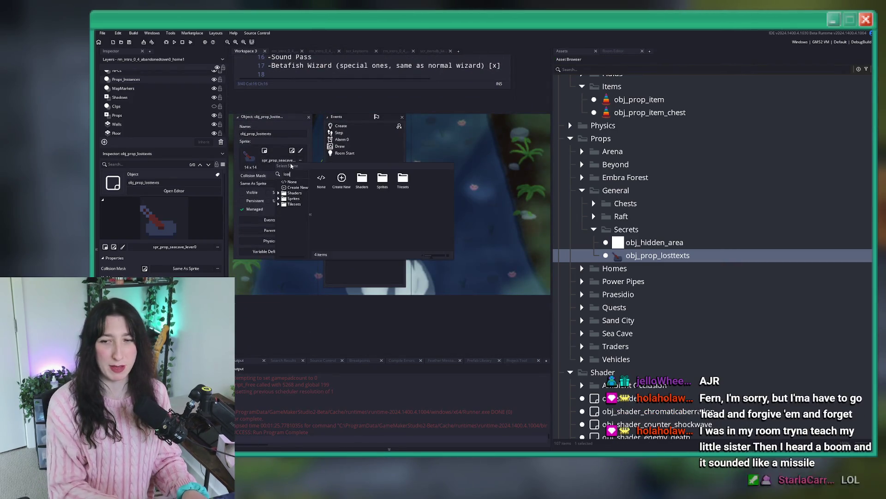
text(lostte)
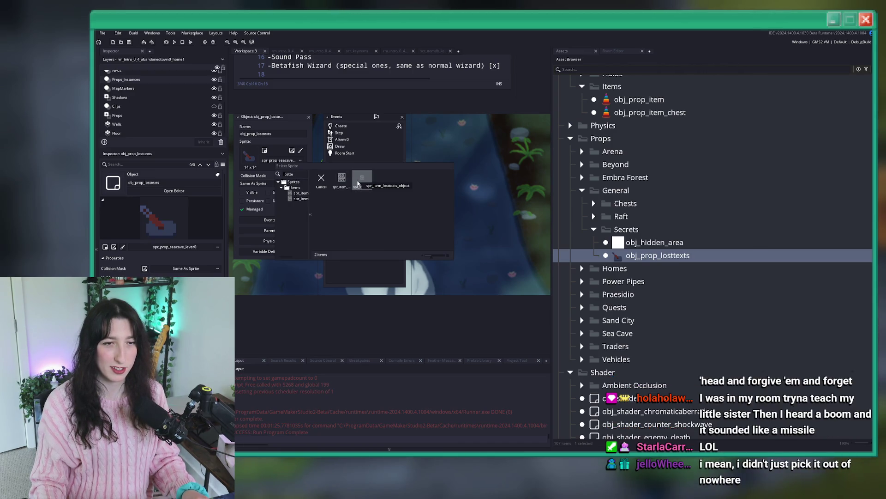
click(358, 184)
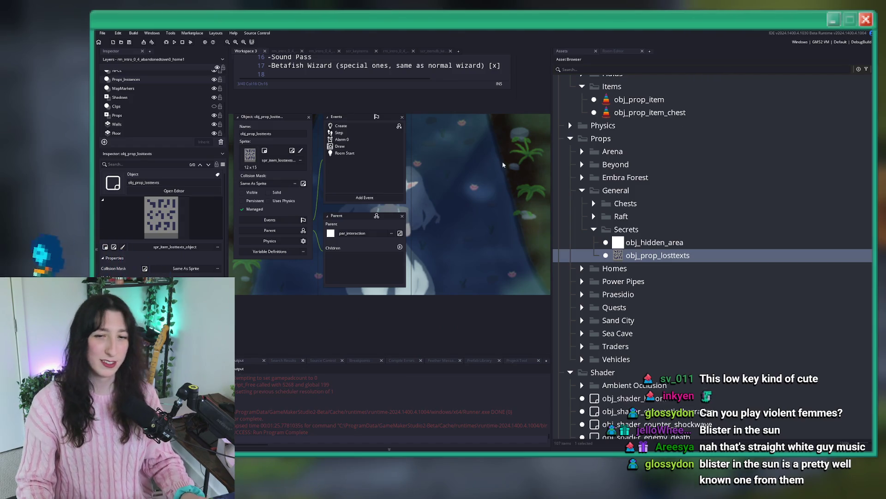
double_click(340, 126)
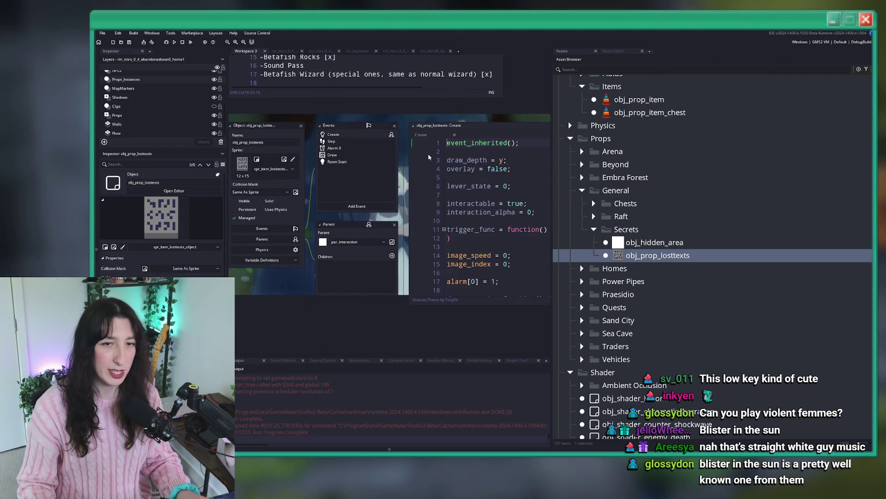
Open obj_prop_item's Create event and scroll down through its code.
scroll(393, 160, down, 3)
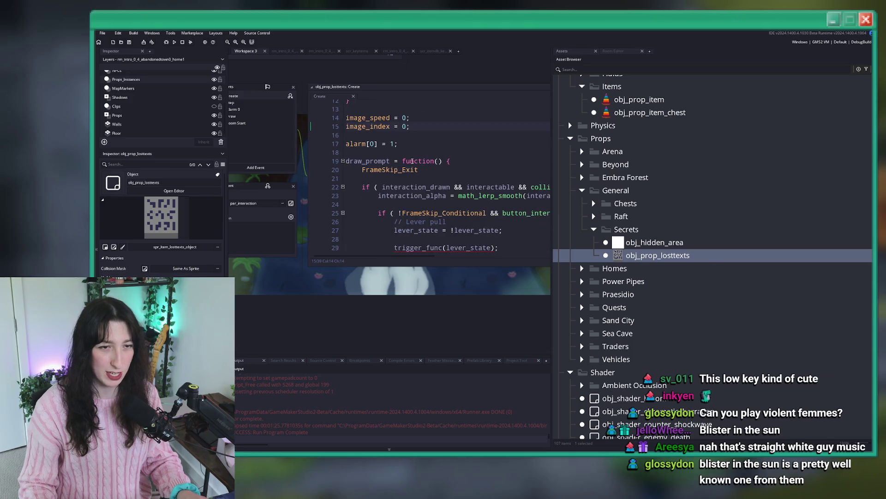
click(597, 68)
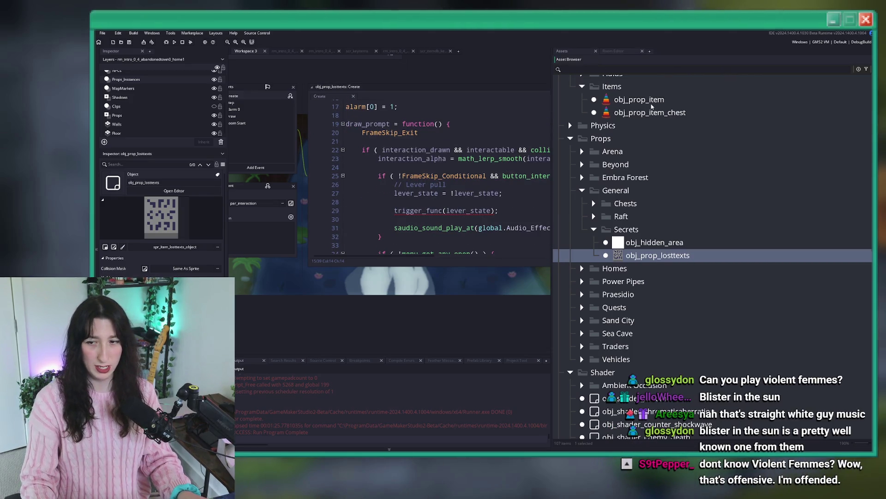
double_click(639, 100)
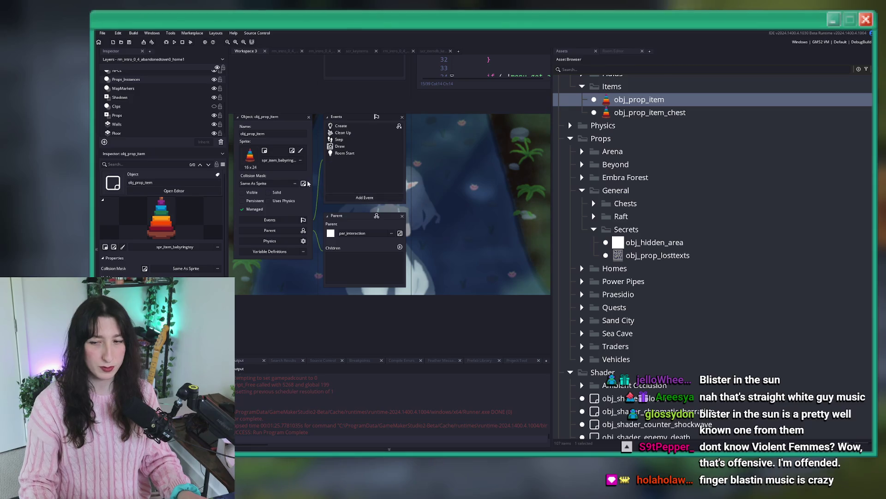
scroll(438, 185, down, 4)
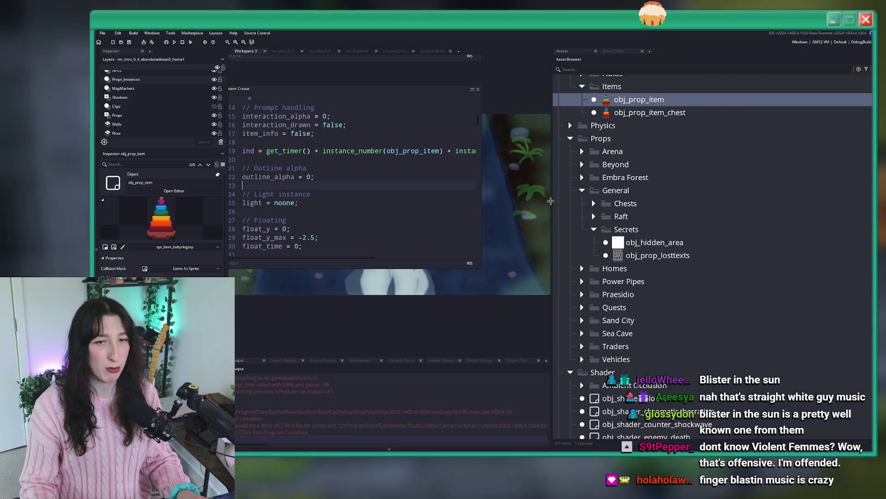
scroll(472, 198, down, 4)
scroll(476, 205, down, 12)
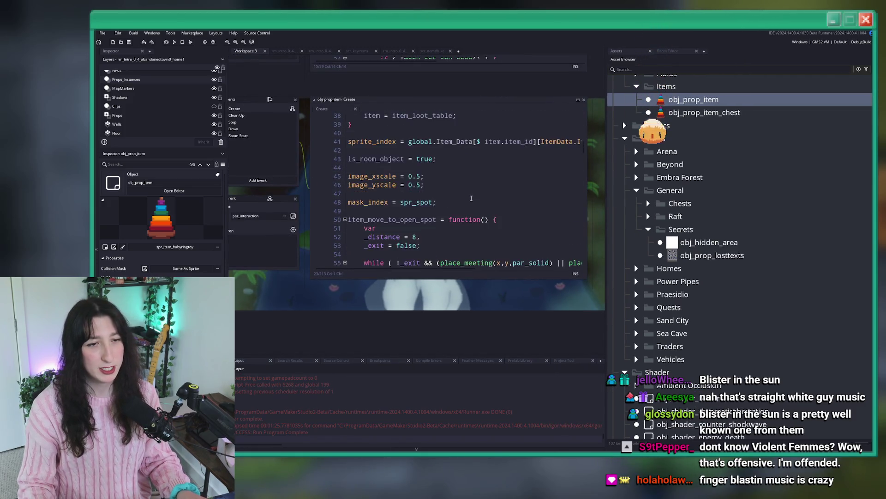
scroll(480, 214, down, 15)
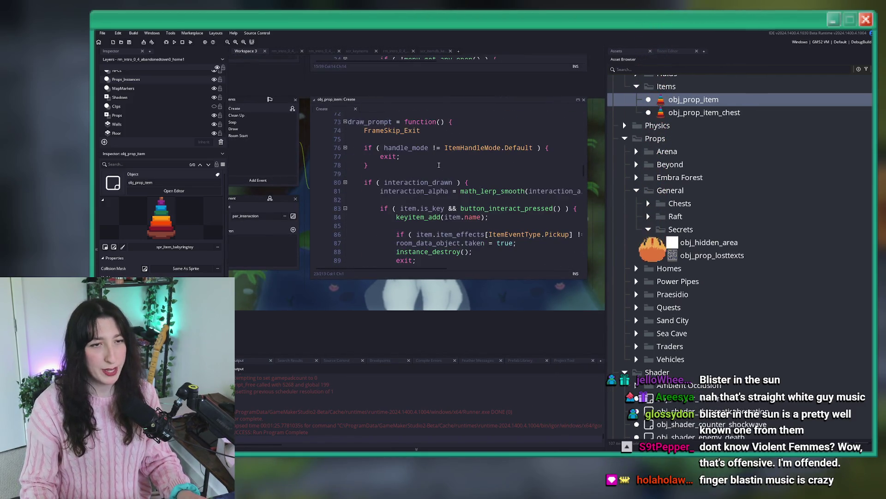
scroll(417, 189, down, 13)
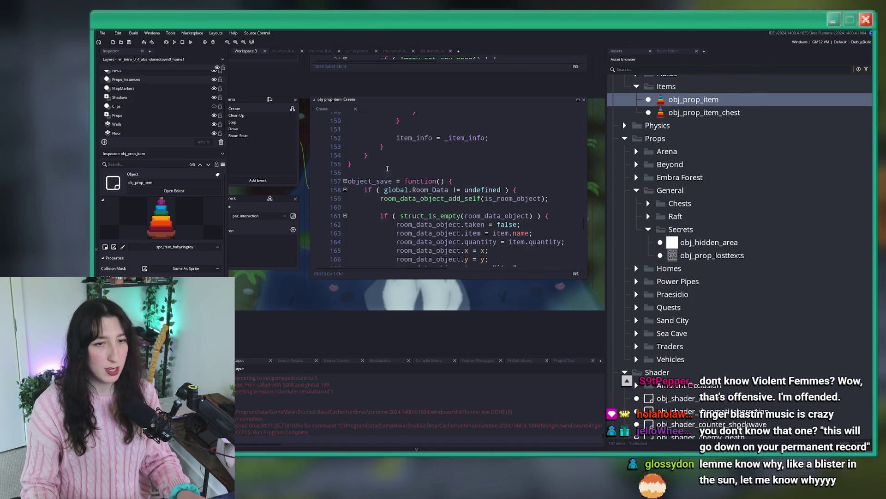
scroll(414, 158, down, 3)
scroll(414, 158, down, 3)
Review the tooltip, pickup and draw_prompt code, then pan to show both Create editors.
scroll(407, 159, up, 3)
scroll(398, 159, down, 2)
scroll(398, 159, down, 9)
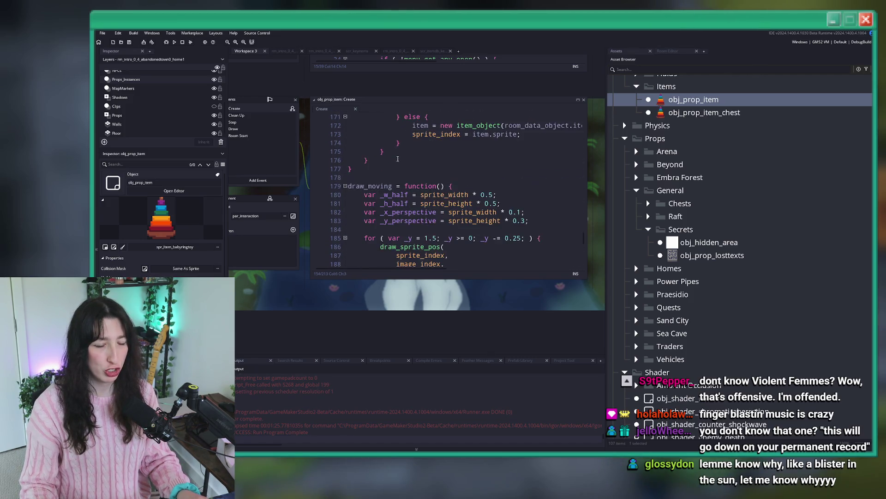
scroll(416, 167, up, 7)
scroll(417, 167, up, 10)
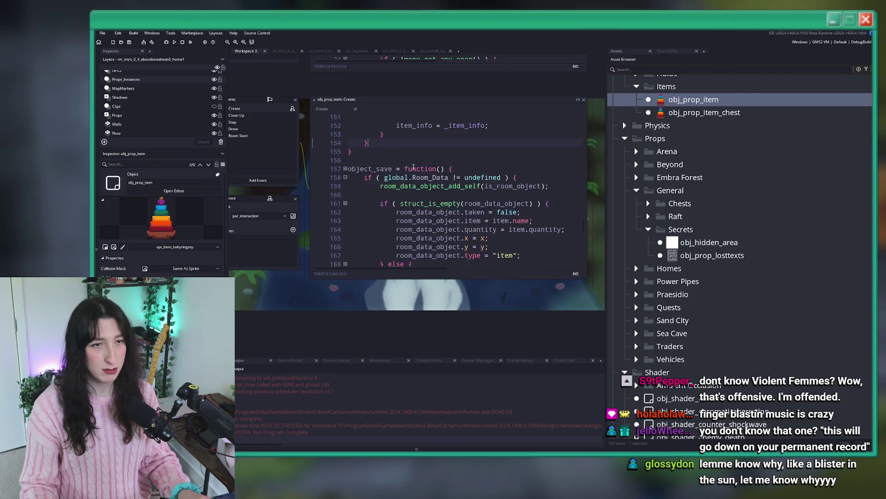
click(387, 225)
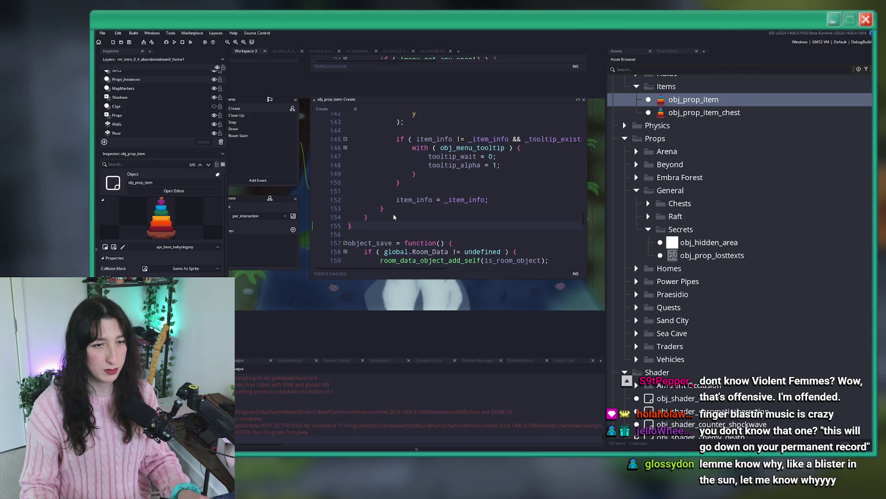
scroll(393, 194, up, 12)
click(397, 168)
scroll(398, 168, up, 3)
scroll(398, 169, up, 12)
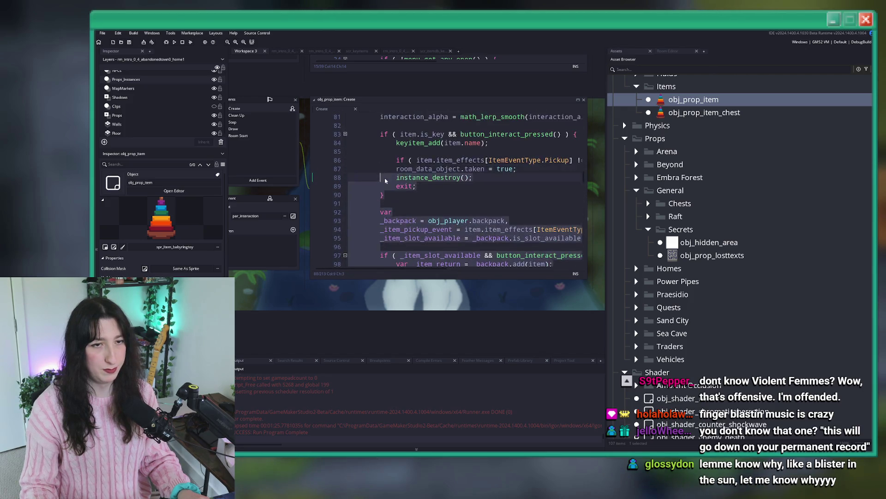
click(349, 208)
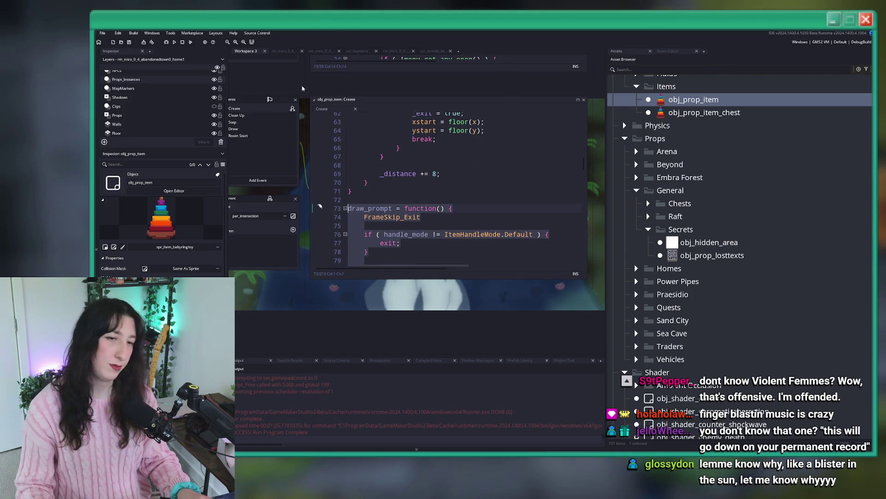
drag(388, 161, 415, 318)
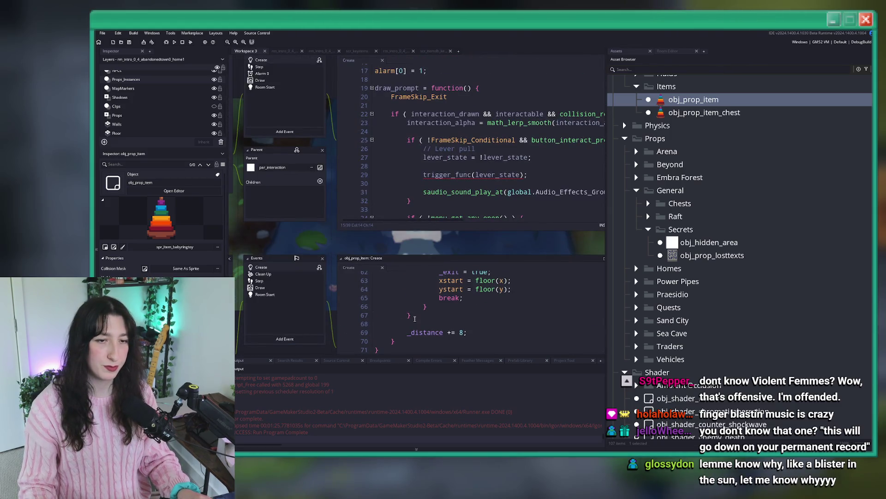
Select code in obj_prop_item's Create event and bring the lost texts Create code into view.
click(414, 319)
click(455, 260)
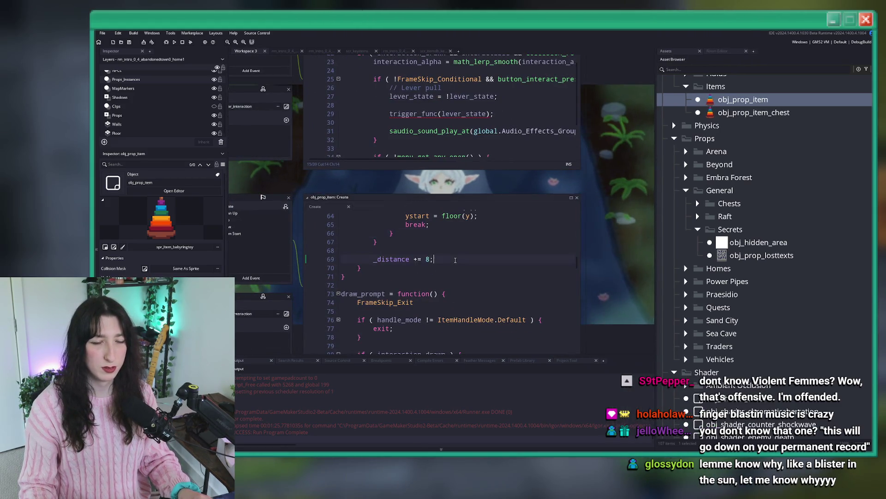
scroll(455, 260, down, 4)
drag(397, 167, 367, 223)
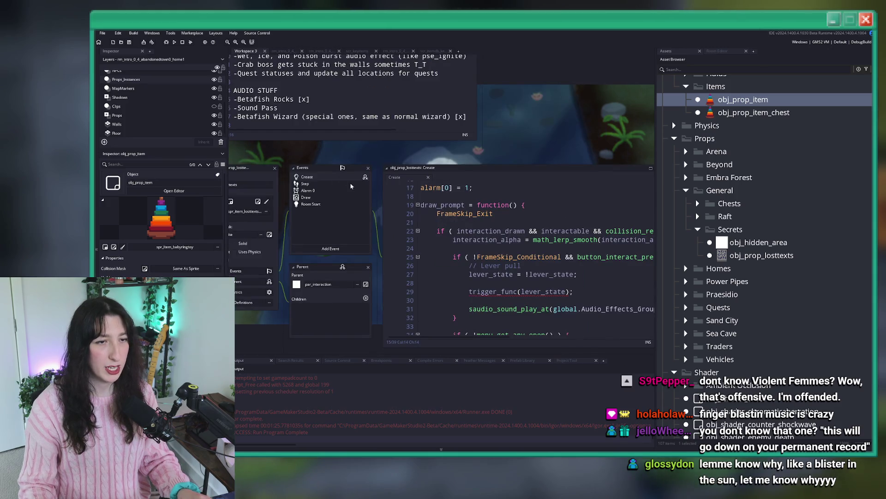
drag(342, 181, 277, 125)
scroll(455, 202, down, 3)
scroll(455, 201, up, 8)
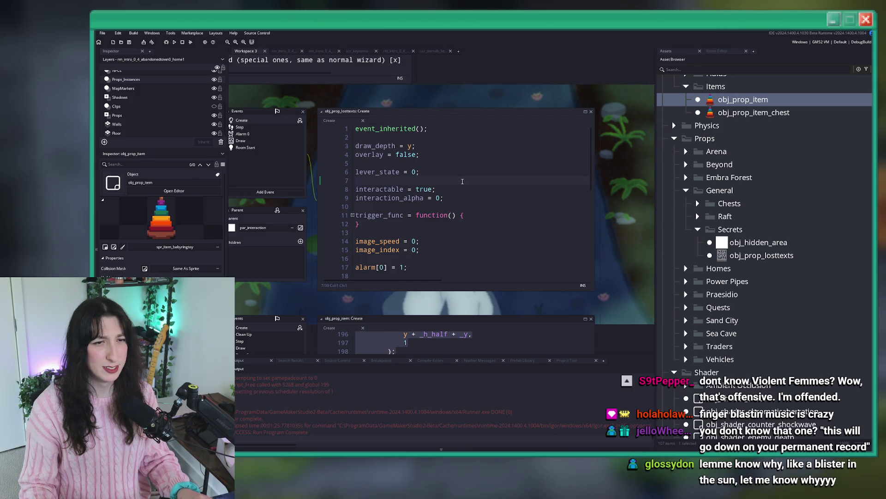
Replace obj_prop_losttexts' Create code with the copied item code, trim trailing lines and save.
key(ctrl+a)
key(ctrl+v)
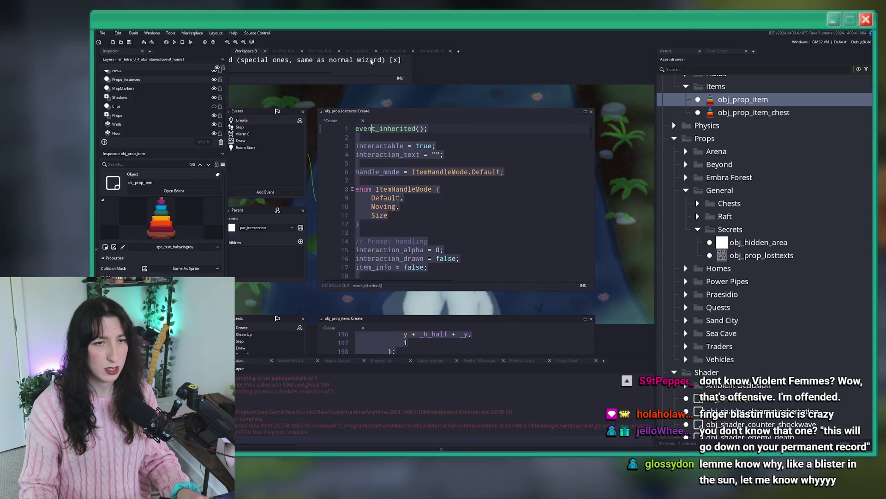
key(ctrl+End)
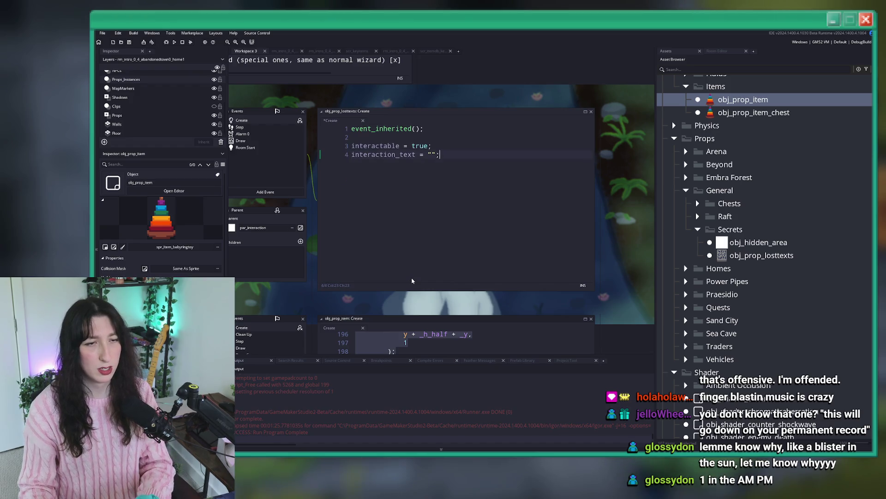
scroll(409, 273, down, 1)
key(BackSpace)
key(BackSpace)
key(BackSpace)
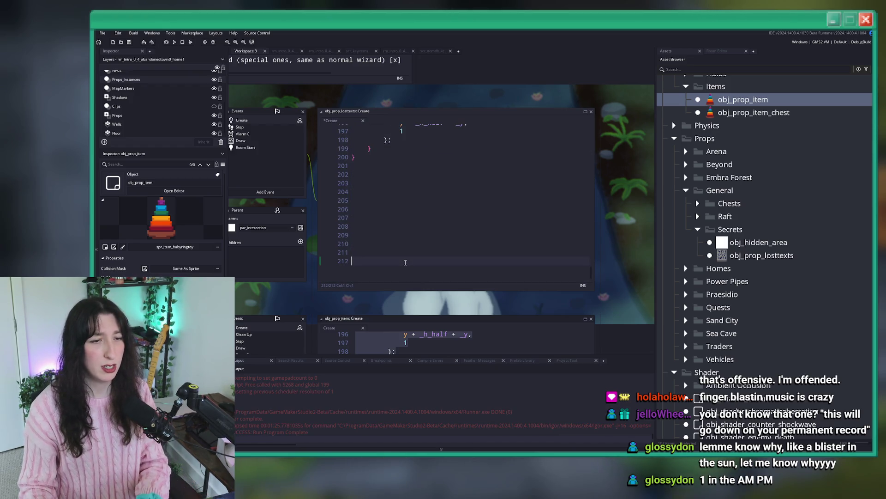
key(ctrl+s)
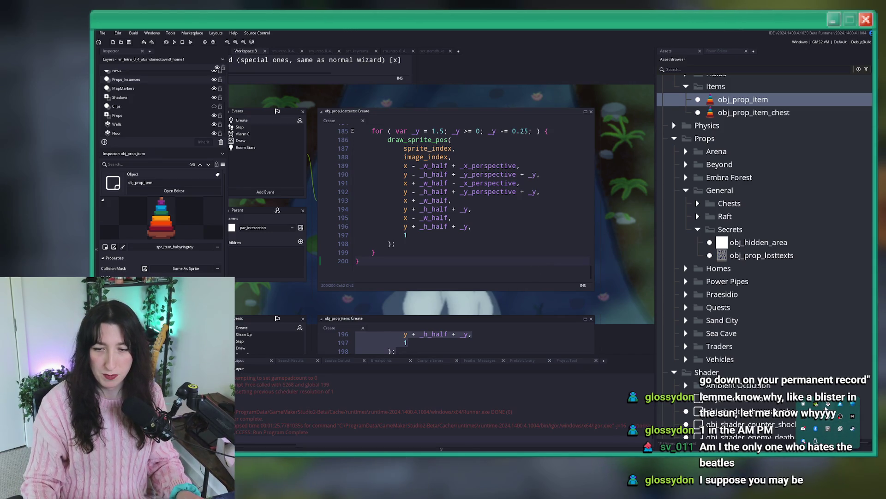
right_click(828, 425)
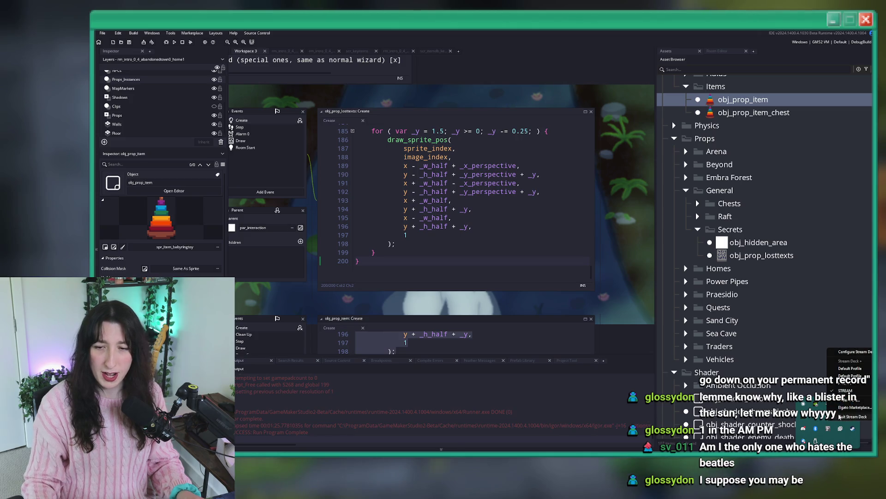
Quit Stream Deck from the tray and relaunch it by searching 'stream' in Windows.
click(840, 416)
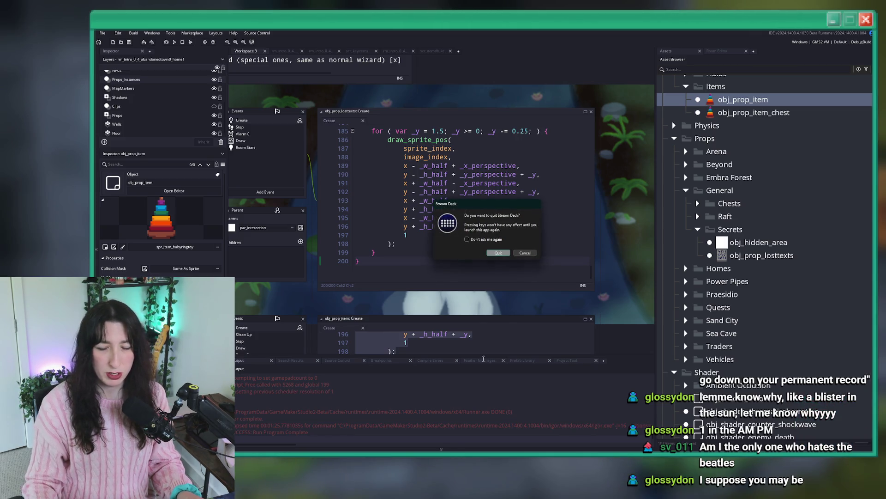
key(Return)
key(super)
text(sttttttttttttttttter)
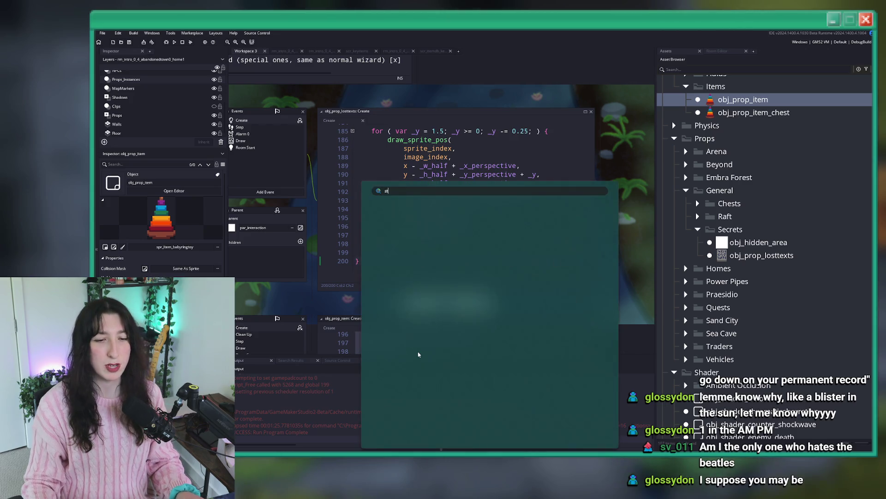
key(ctrl+BackSpace)
text(stream)
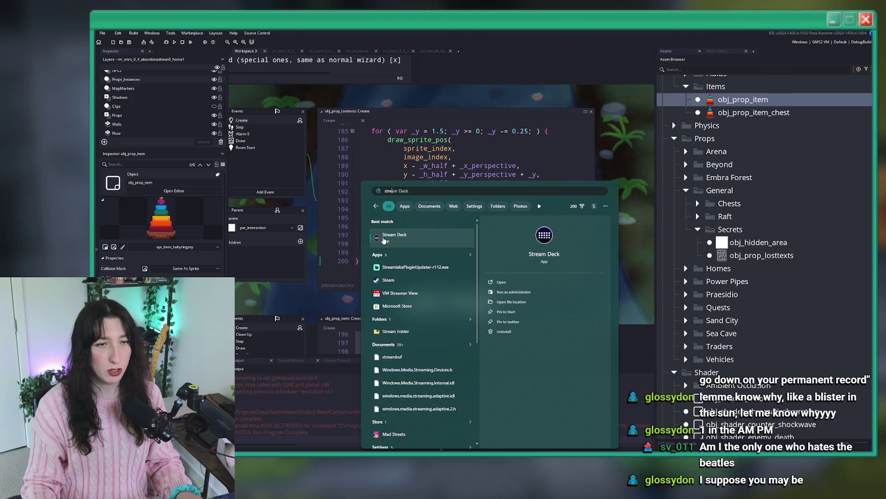
click(384, 238)
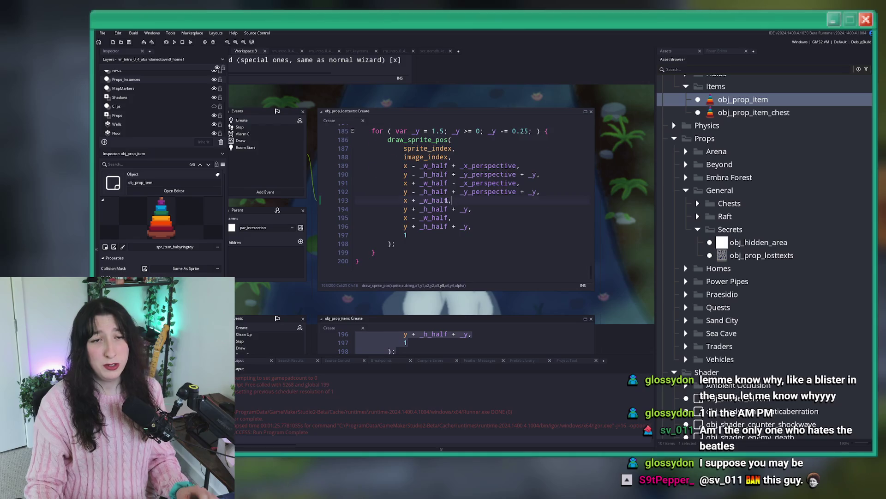
Arrange the editors and open obj_prop_losttexts' Draw, Room Start, Alarm 0 and Step event code.
scroll(447, 200, up, 5)
drag(379, 177, 497, 139)
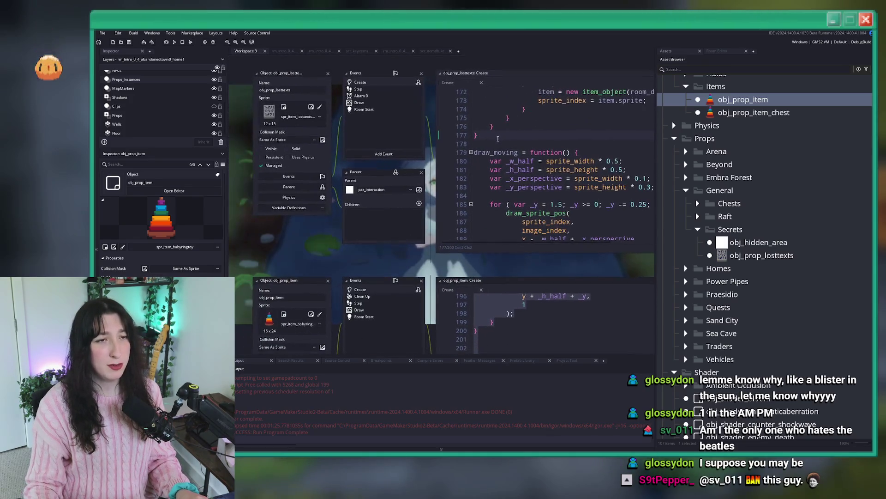
click(498, 144)
scroll(327, 287, up, 1)
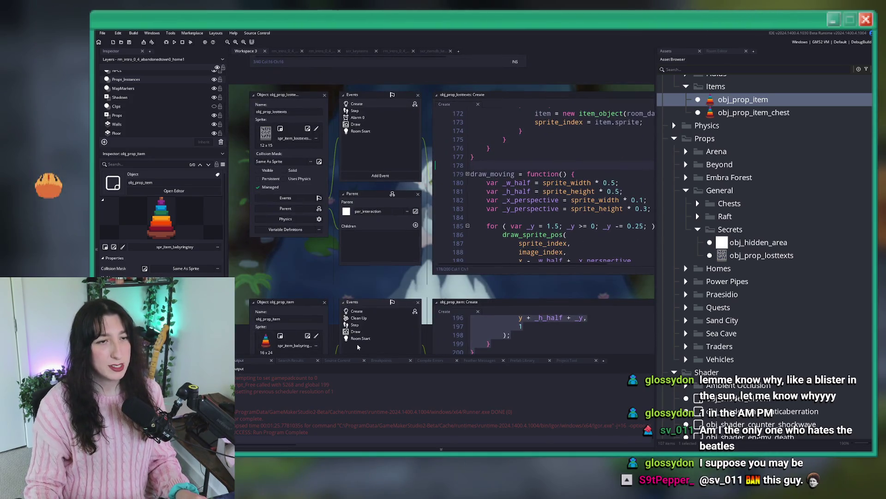
drag(358, 346, 245, 318)
scroll(409, 186, up, 2)
click(408, 186)
scroll(409, 185, up, 10)
mouse_move(266, 107)
mouse_down()
mouse_move(333, 113)
mouse_move(311, 115)
mouse_move(305, 129)
mouse_up()
double_click(323, 103)
double_click(304, 128)
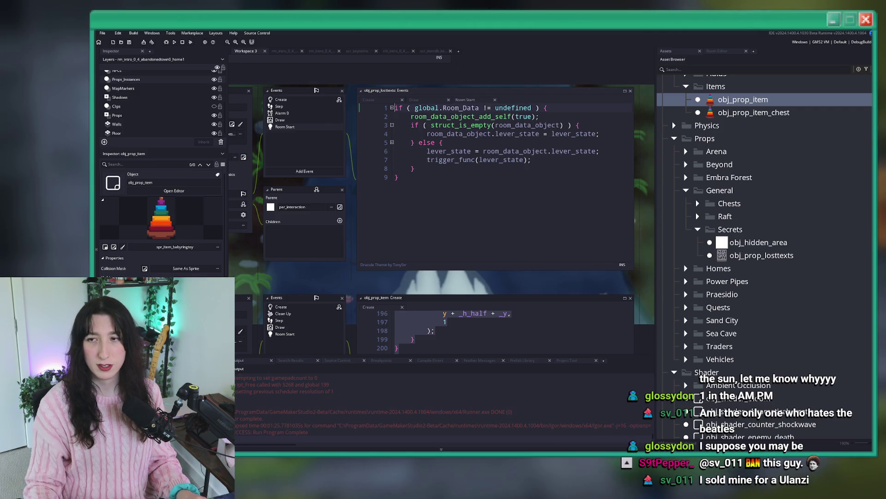
double_click(311, 114)
double_click(311, 106)
Delete the Alarm 0 event and search the code for remaining 'alarm' references.
click(291, 113)
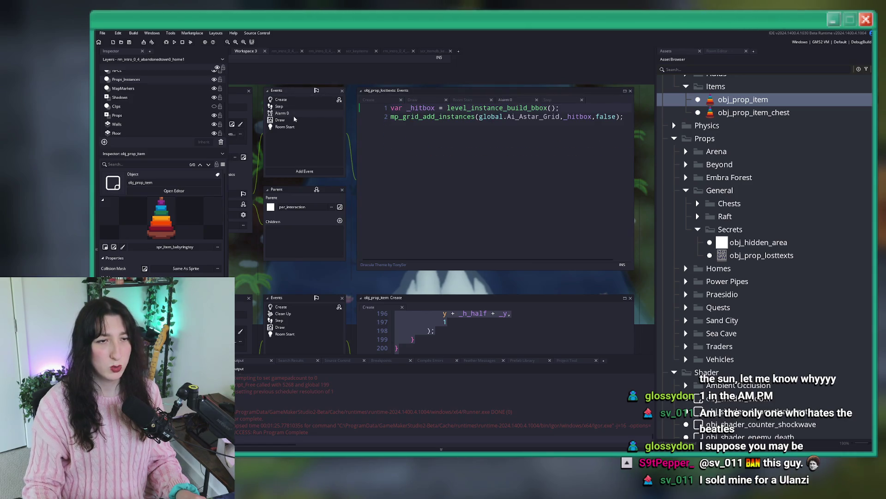
right_click(294, 116)
click(311, 180)
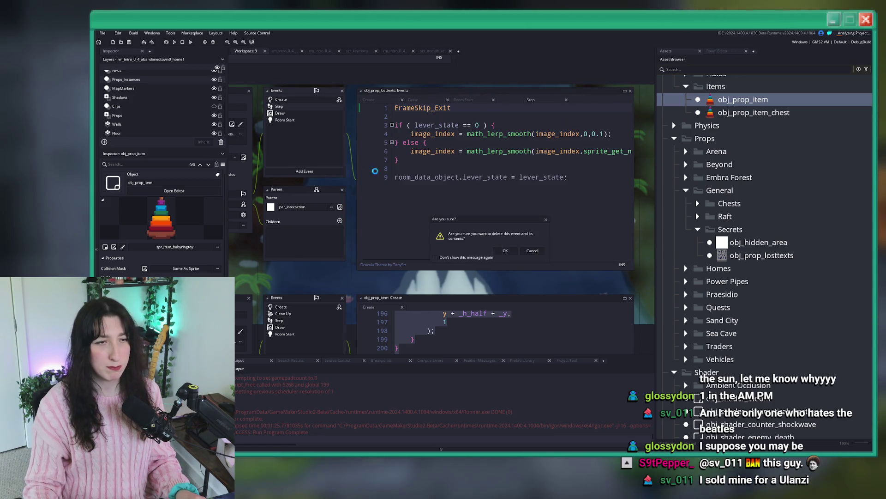
click(512, 258)
key(ctrl+f)
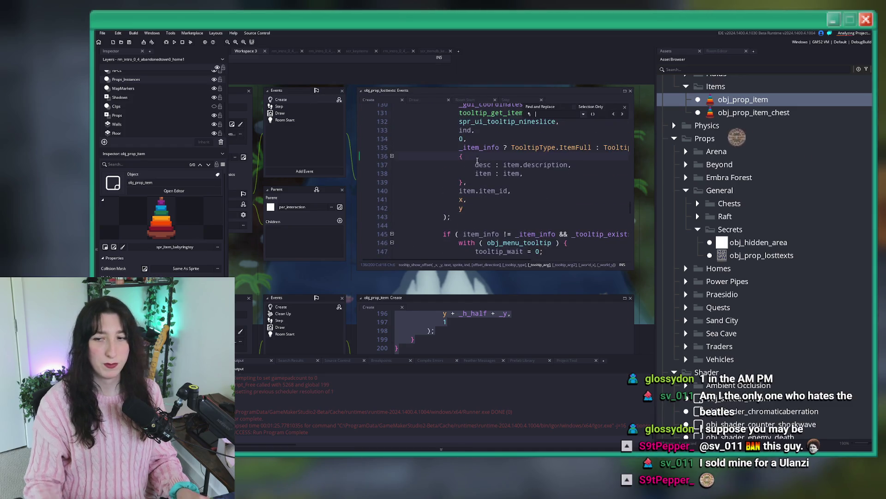
text(alarm)
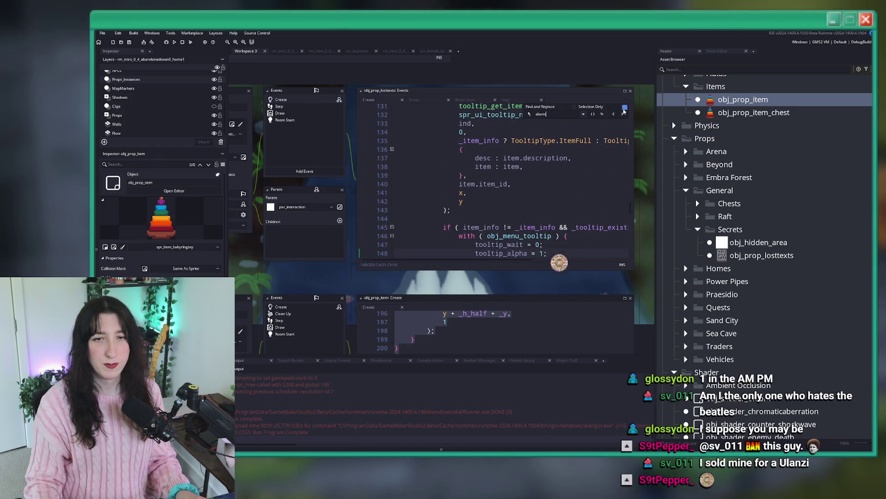
key(Escape)
drag(521, 148, 555, 184)
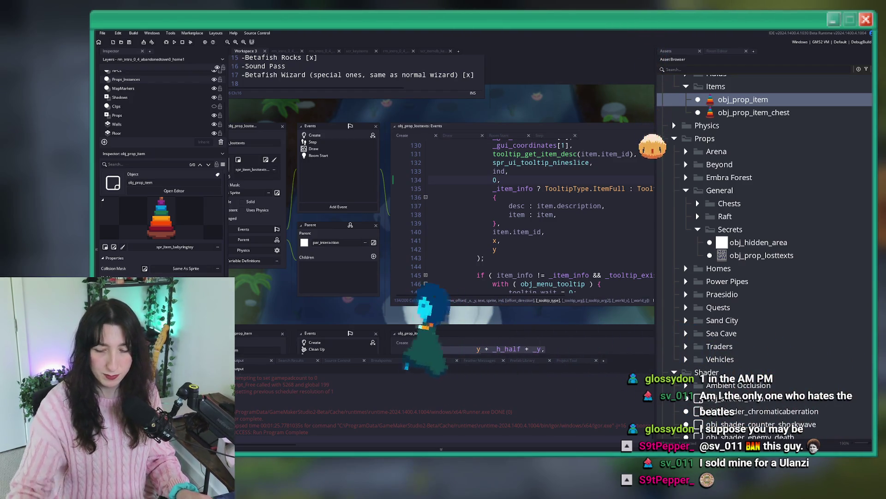
Rearrange the editor windows and review obj_prop_losttexts' Step event code.
key(alt+Tab)
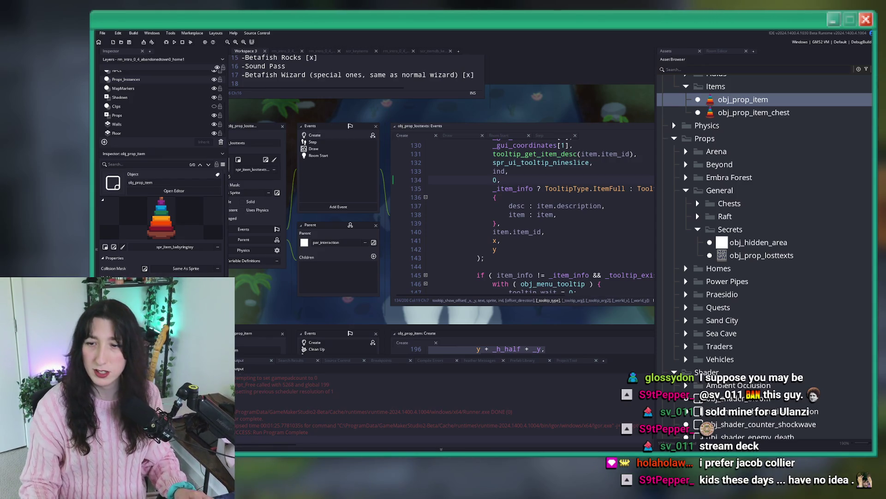
click(508, 171)
drag(508, 171, 418, 164)
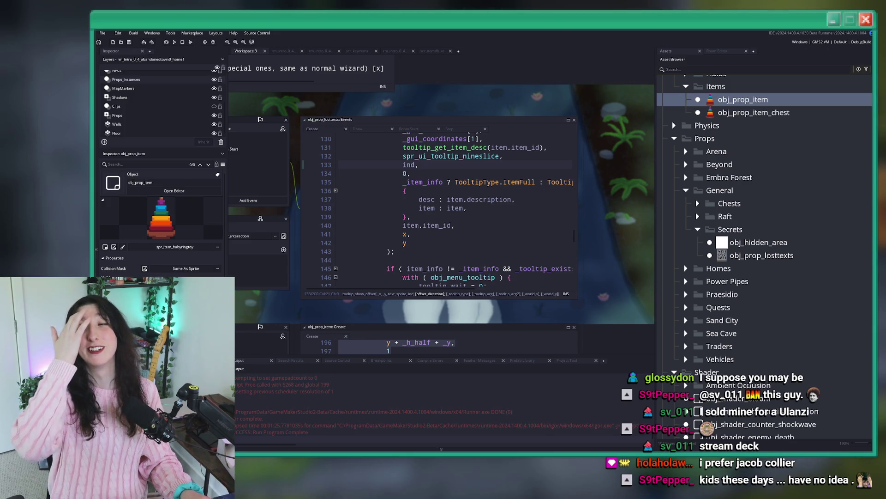
mouse_move(228, 178)
mouse_down()
mouse_move(393, 168)
mouse_move(322, 198)
mouse_move(226, 188)
mouse_move(309, 155)
mouse_move(416, 150)
mouse_up()
scroll(430, 193, down, 15)
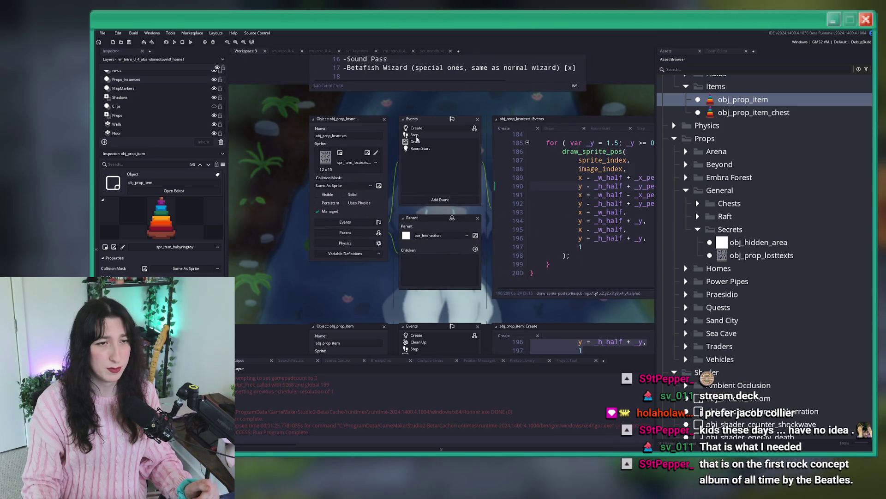
click(416, 137)
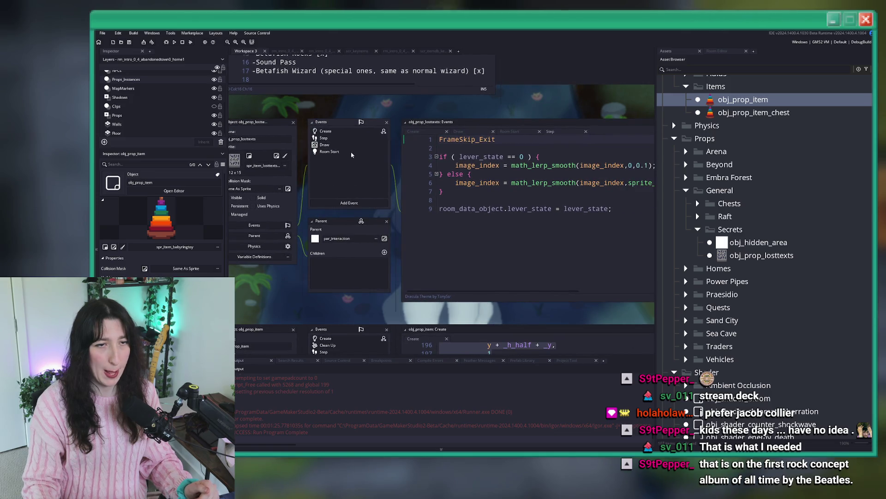
click(585, 209)
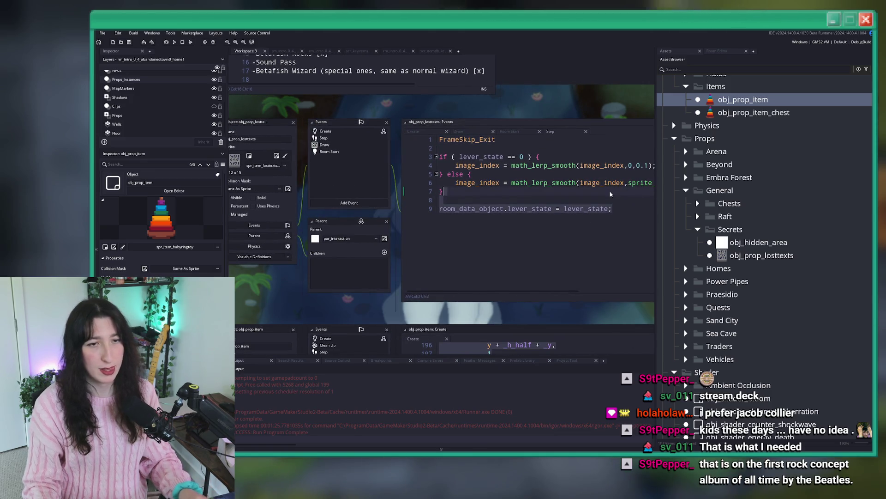
Go back over the obj_prop_losttexts Create event code.
click(317, 133)
scroll(536, 219, up, 10)
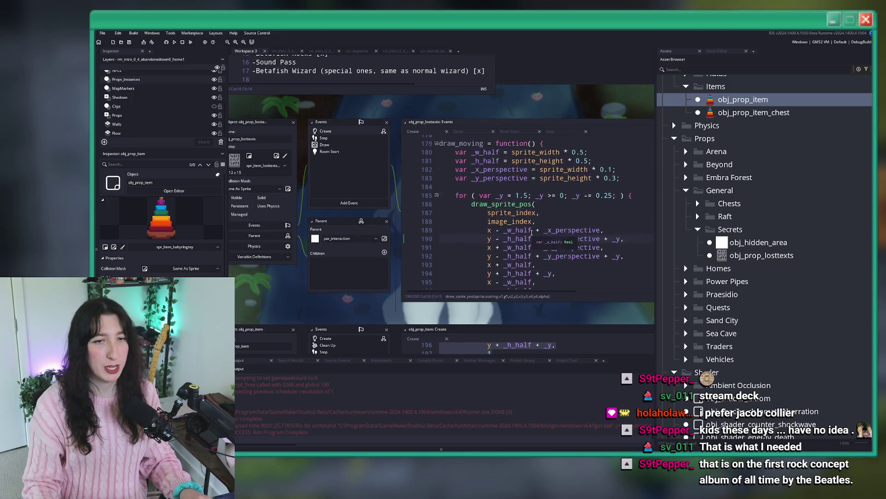
scroll(535, 220, up, 11)
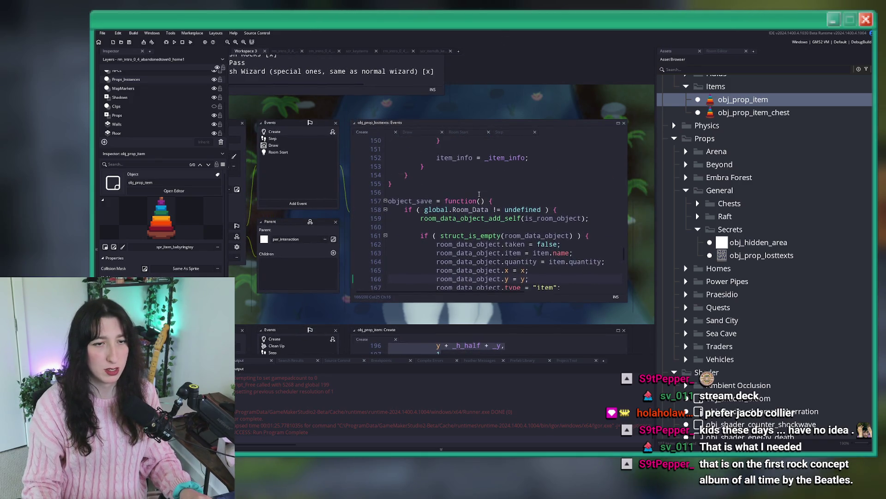
scroll(499, 225, up, 10)
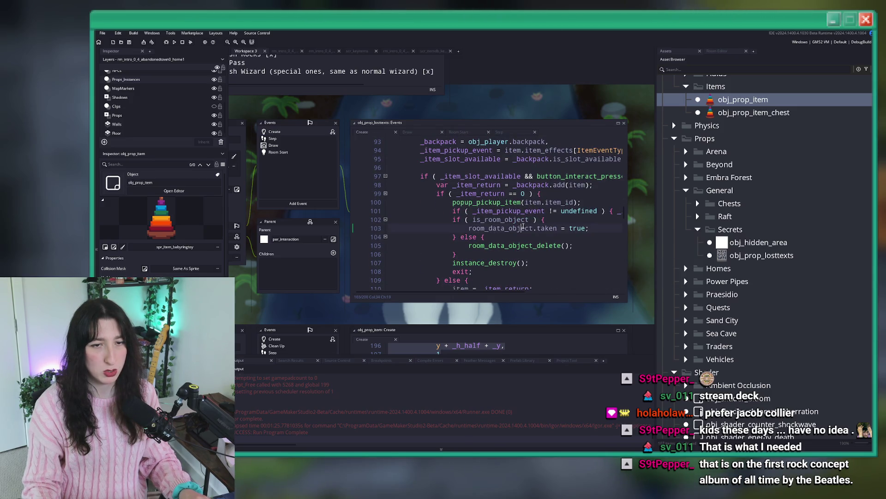
Show the Room Start code and paste over lever_state on line 4.
click(458, 131)
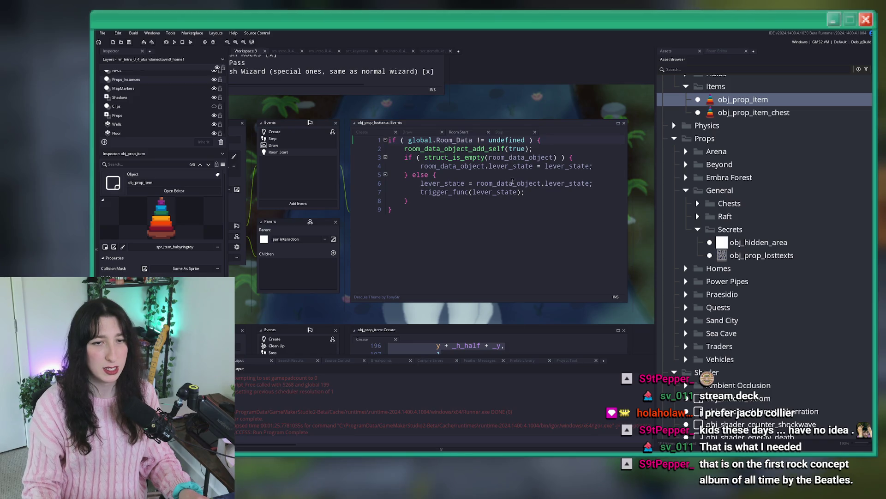
double_click(519, 166)
key(ctrl+v)
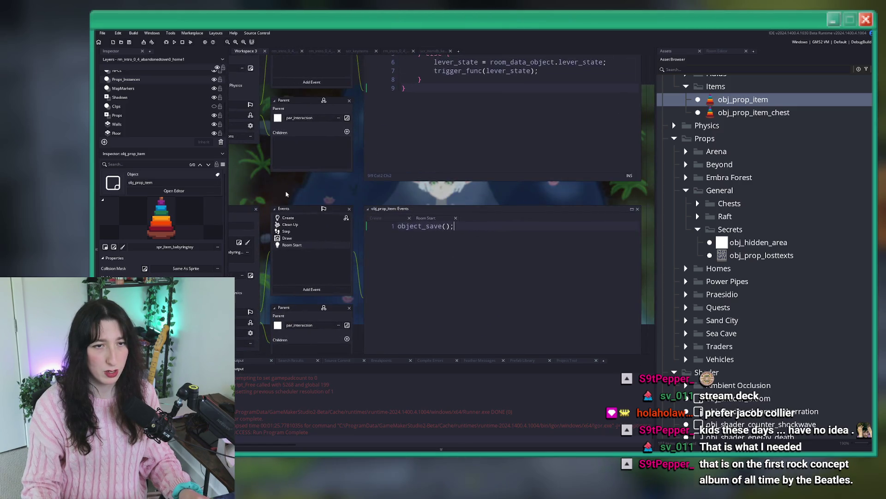
Scroll through and review the Create event code.
click(295, 219)
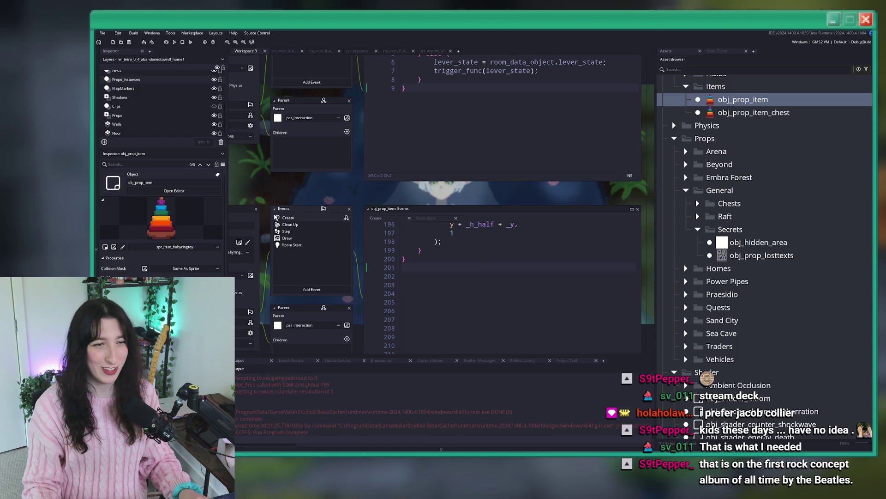
scroll(403, 231, up, 13)
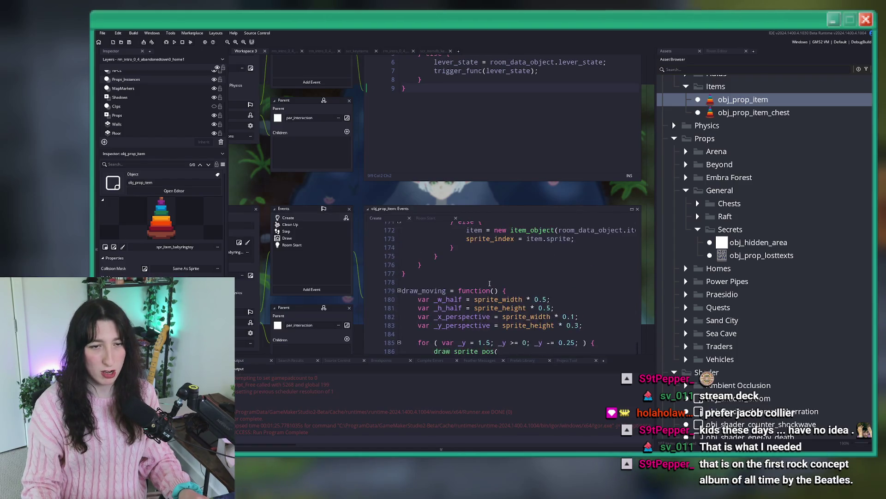
scroll(482, 281, down, 5)
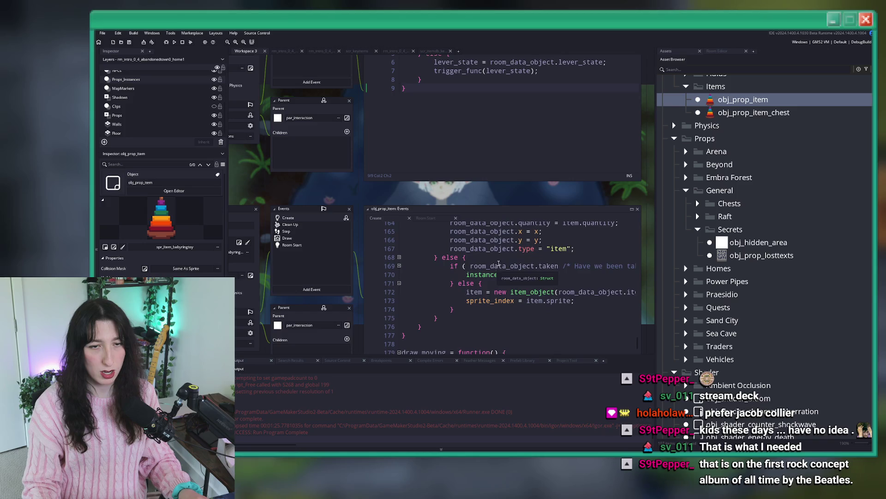
scroll(485, 290, up, 2)
mouse_move(485, 290)
mouse_down()
mouse_move(452, 240)
mouse_move(451, 282)
mouse_move(436, 294)
mouse_move(398, 241)
mouse_up()
scroll(452, 282, up, 2)
scroll(444, 289, down, 1)
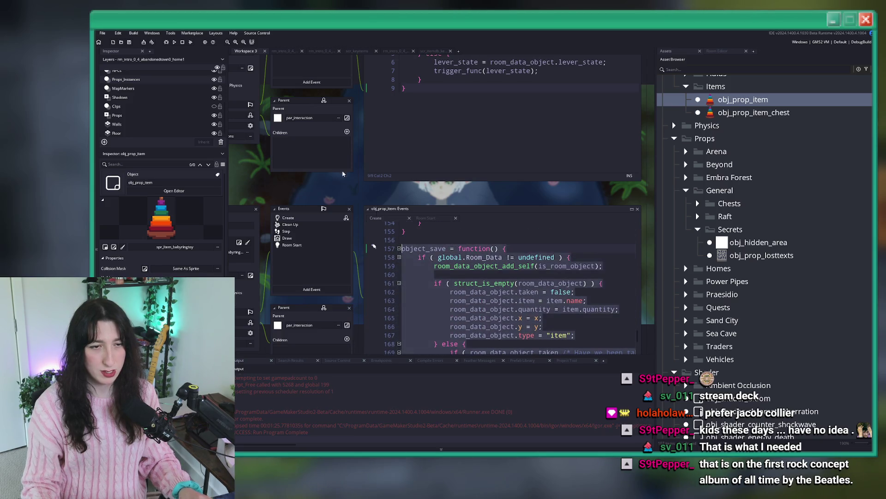
scroll(297, 269, up, 1)
Replace the entire Room Start code with object_save();.
click(296, 266)
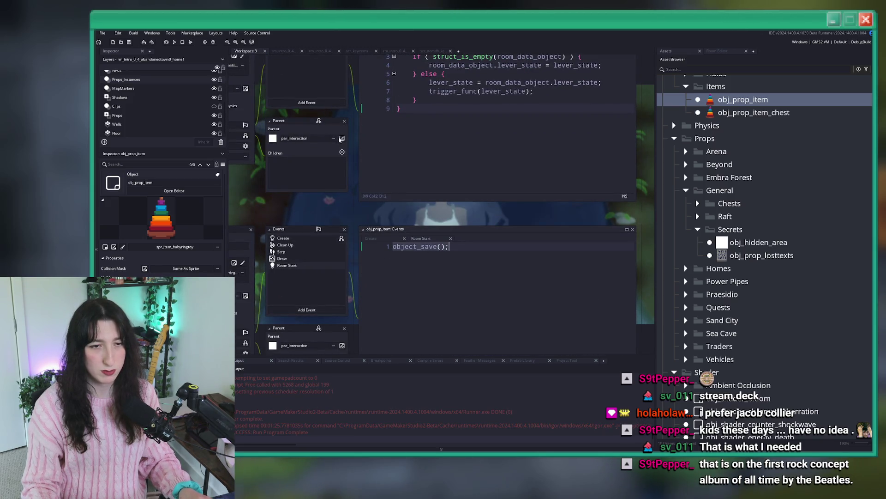
scroll(350, 157, up, 3)
key(ctrl+a)
text(object_save();)
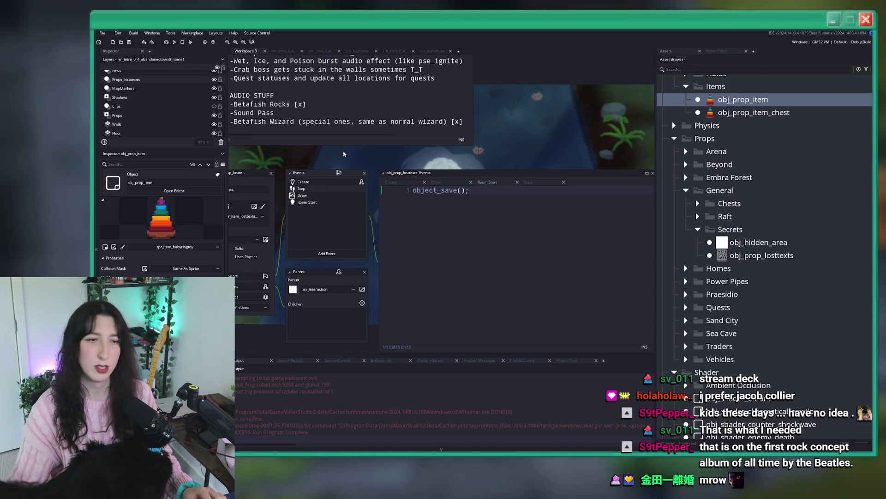
Revisit the Create code, shift the workspace, and show the rm_intro_0_4 room editor.
click(305, 182)
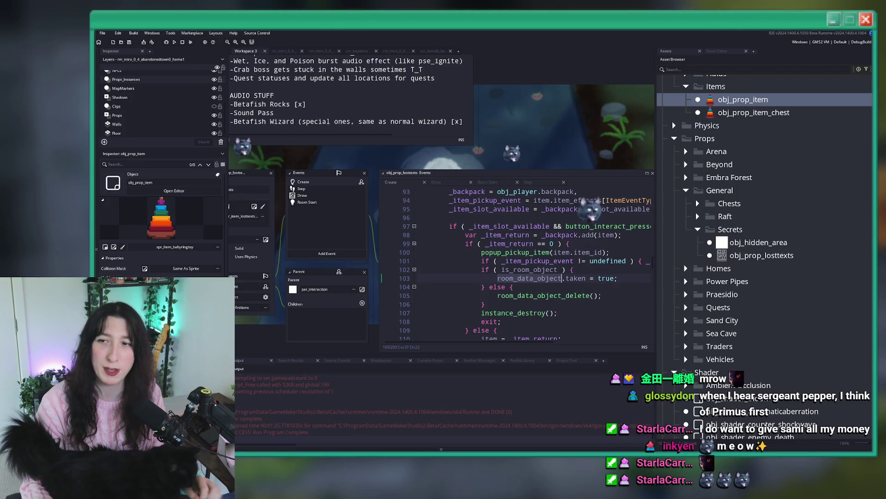
mouse_move(326, 168)
mouse_down()
mouse_move(283, 169)
mouse_move(283, 154)
mouse_move(280, 208)
mouse_move(367, 205)
mouse_up()
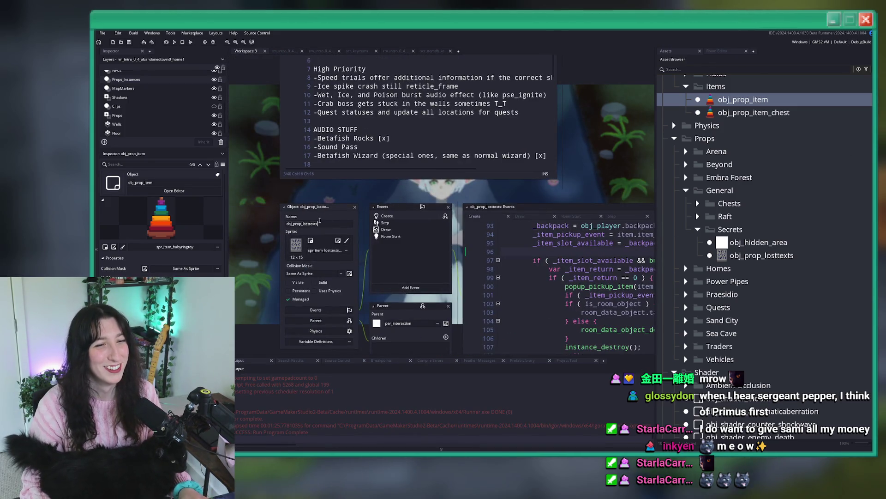
click(283, 51)
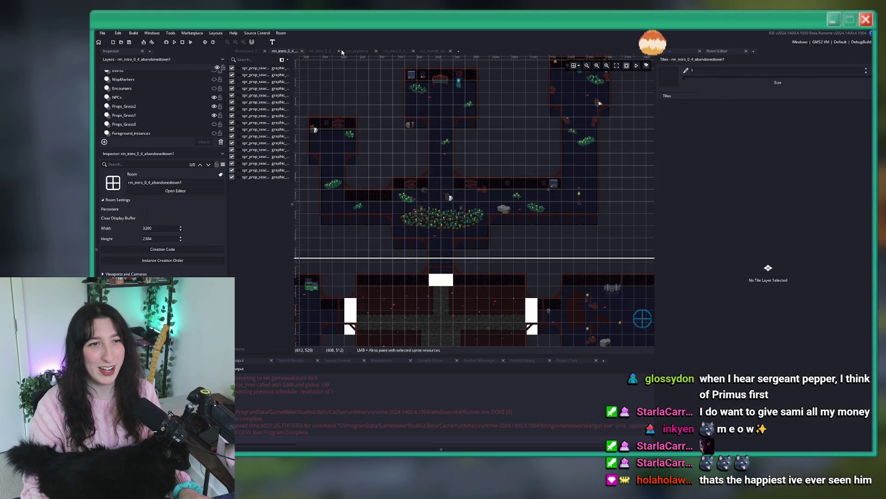
In the abandonedtown0_home1 room, change the lever instance's object to obj_prop_losttexts.
click(338, 51)
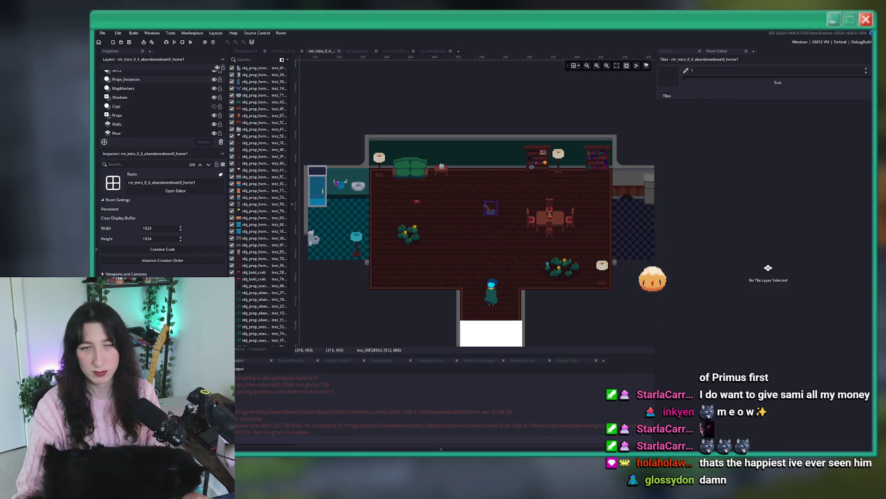
click(493, 209)
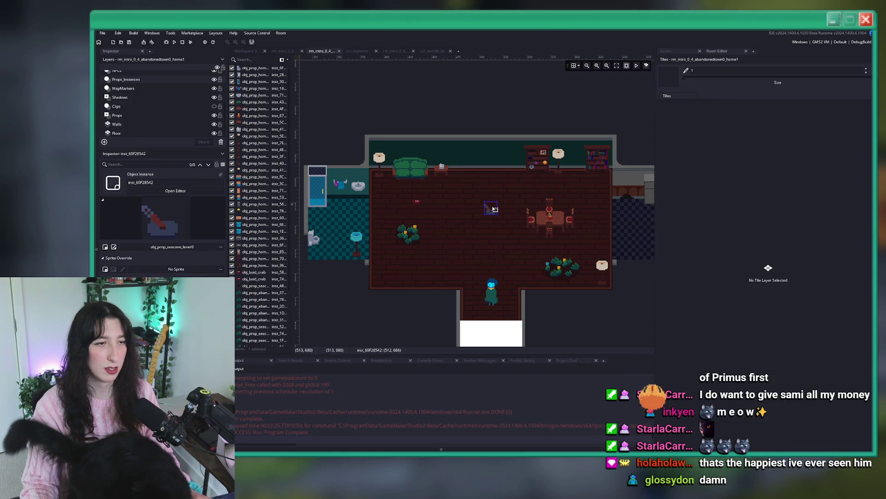
click(172, 247)
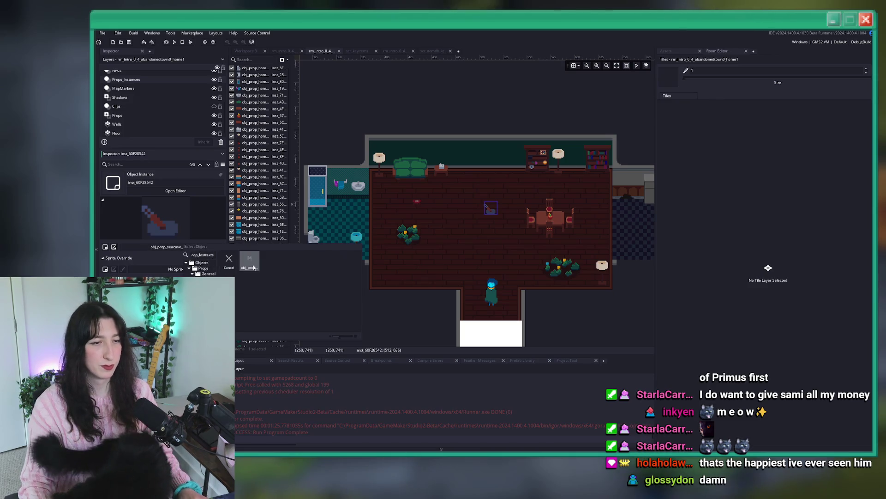
click(252, 267)
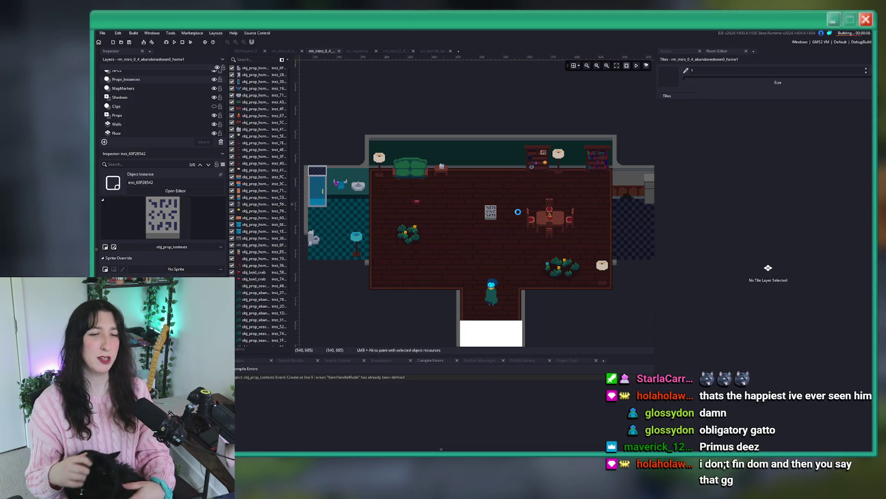
Delete the duplicate ItemHandleMode enum flagged by the compile error, then run with F5.
double_click(434, 376)
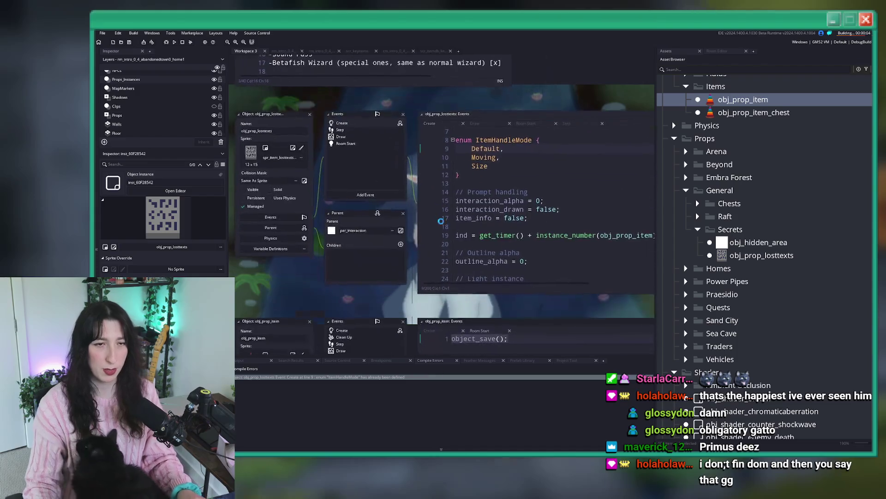
key(shift+Down)
key(shift+Down)
key(shift+Down)
key(Delete)
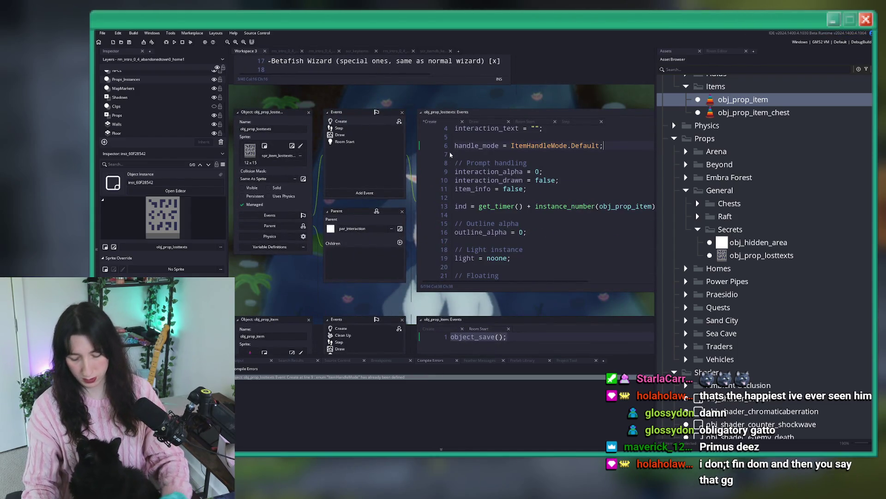
key(F5)
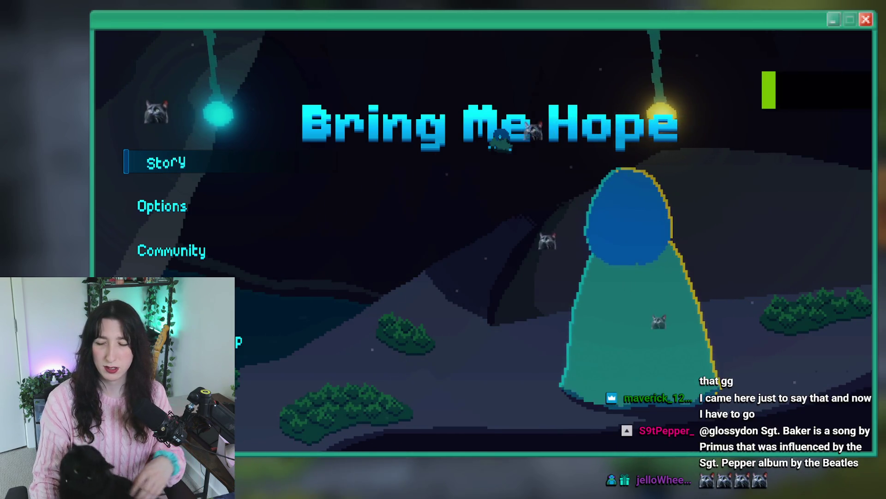
Start Story mode, walk up until the lost-texts Create error appears, and abort it.
click(151, 161)
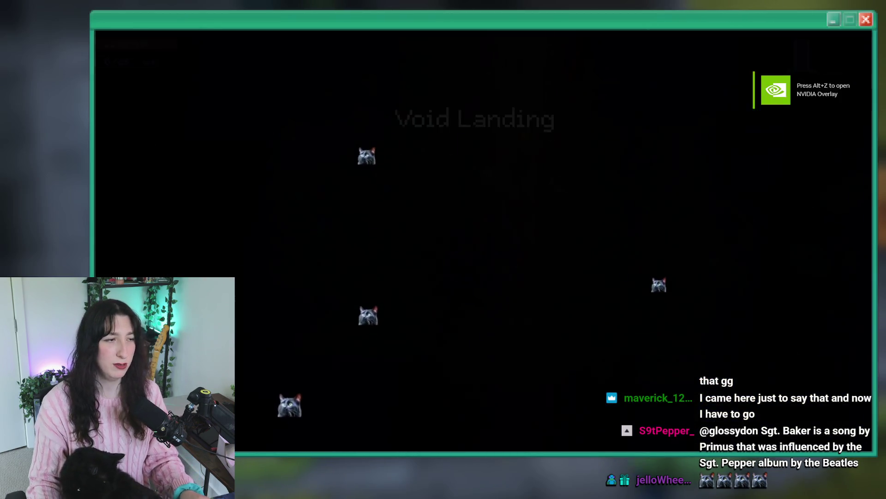
key(w)
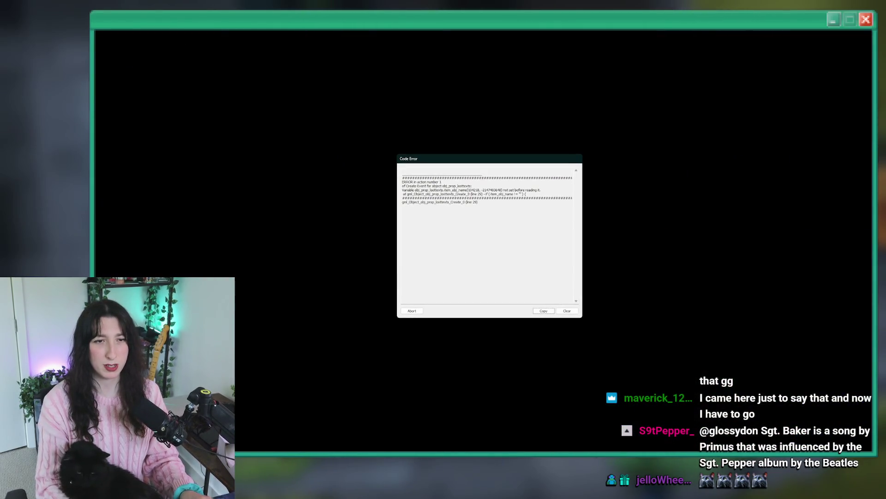
click(421, 311)
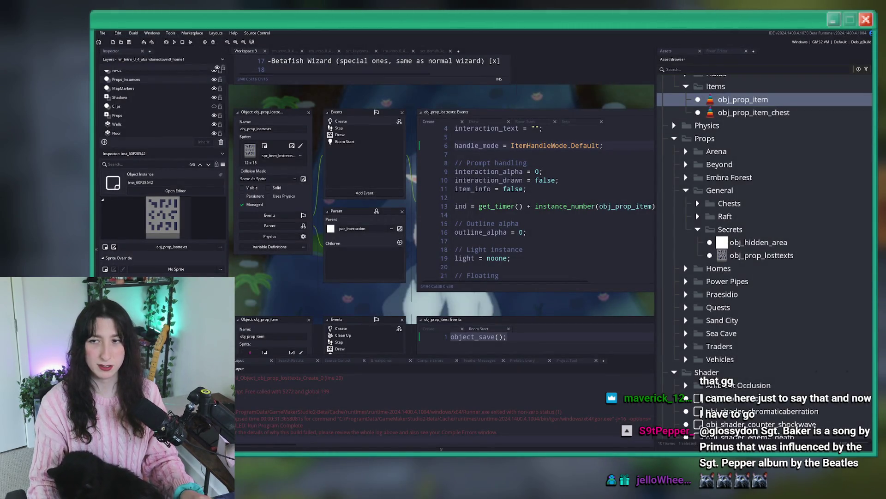
Jump to line 29 of the Create code and select item_obj_name.
scroll(385, 260, up, 2)
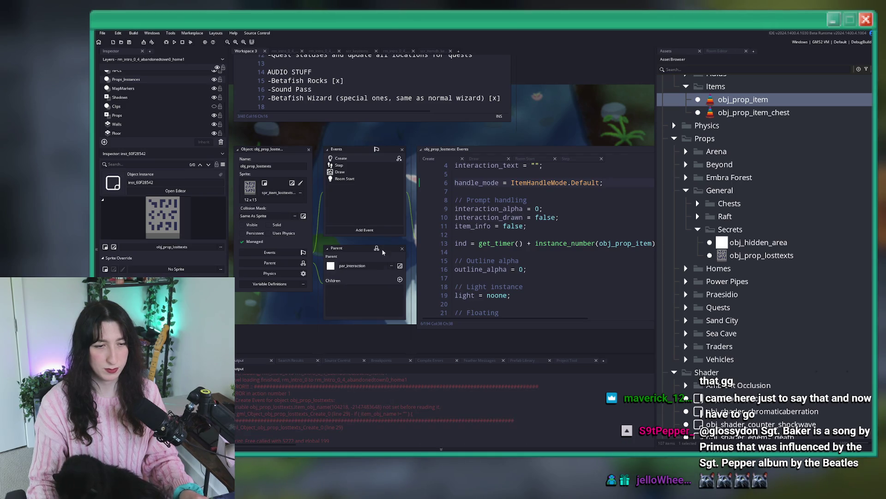
click(566, 190)
key(ctrl+g)
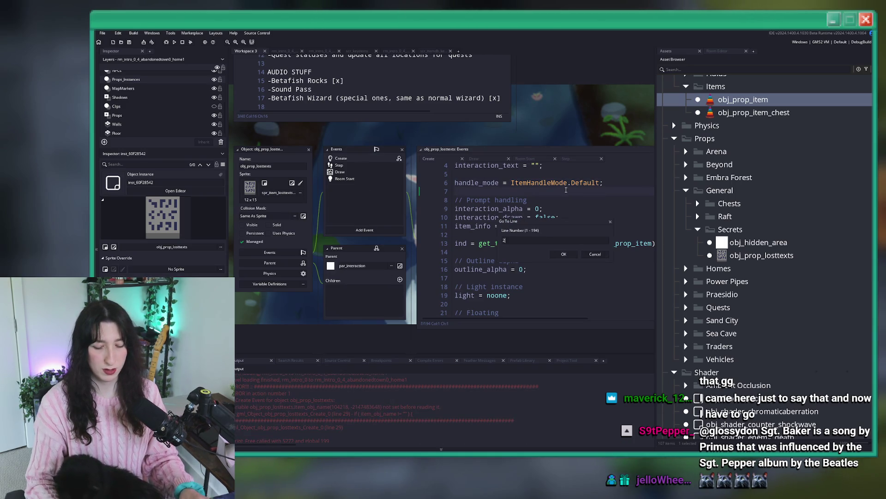
text(9)
key(Return)
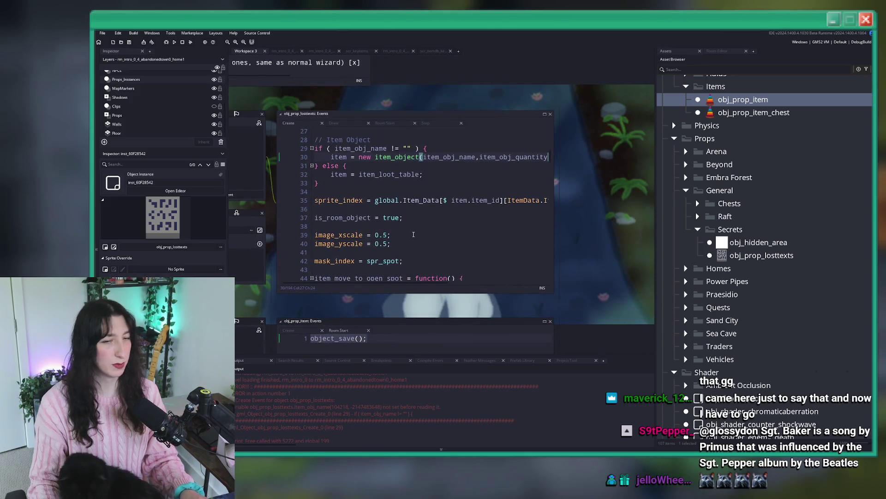
scroll(413, 235, down, 1)
scroll(403, 174, up, 2)
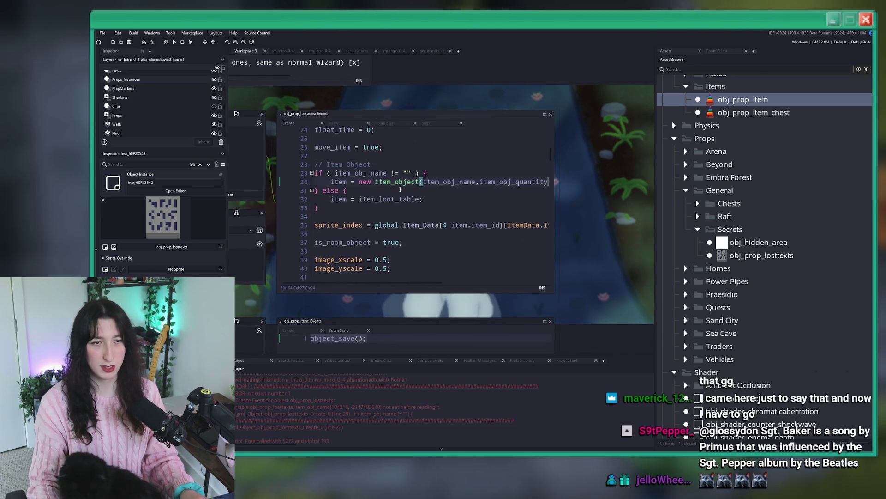
scroll(414, 197, up, 1)
double_click(373, 185)
Look over the surrounding code, then return to the home room editor.
scroll(383, 199, up, 3)
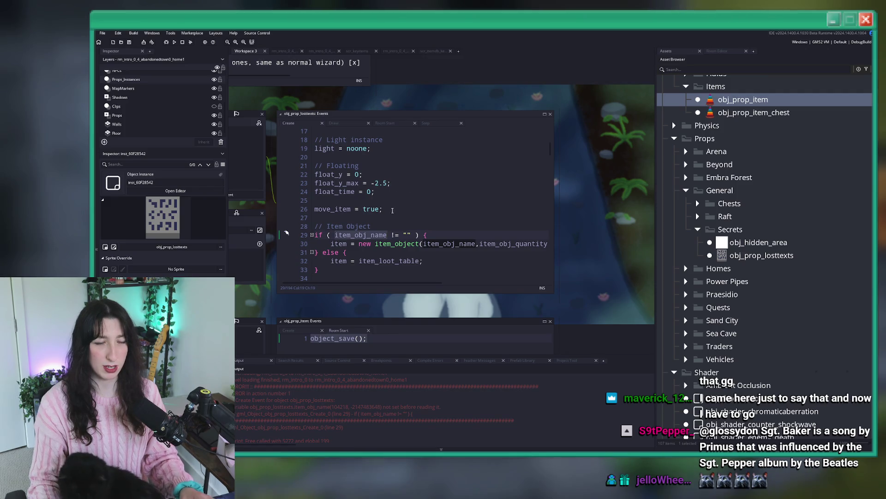
scroll(389, 212, down, 2)
scroll(366, 218, down, 2)
scroll(366, 218, up, 2)
drag(365, 217, 565, 188)
click(565, 188)
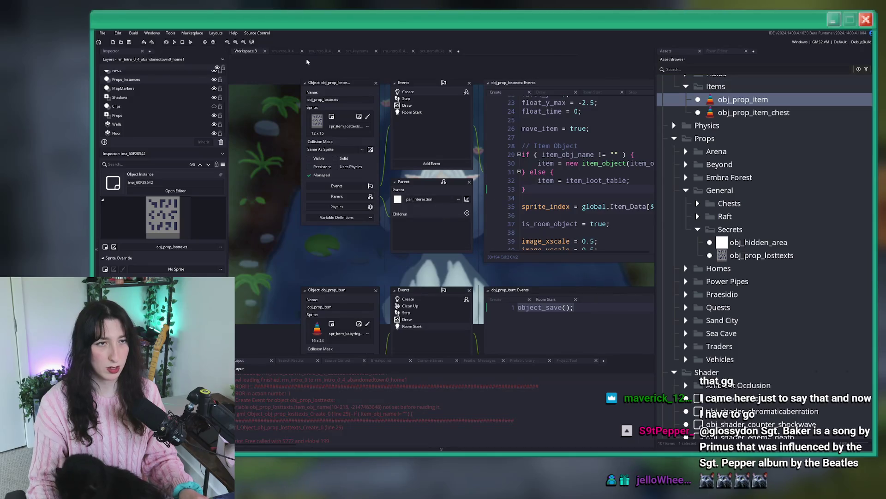
click(324, 51)
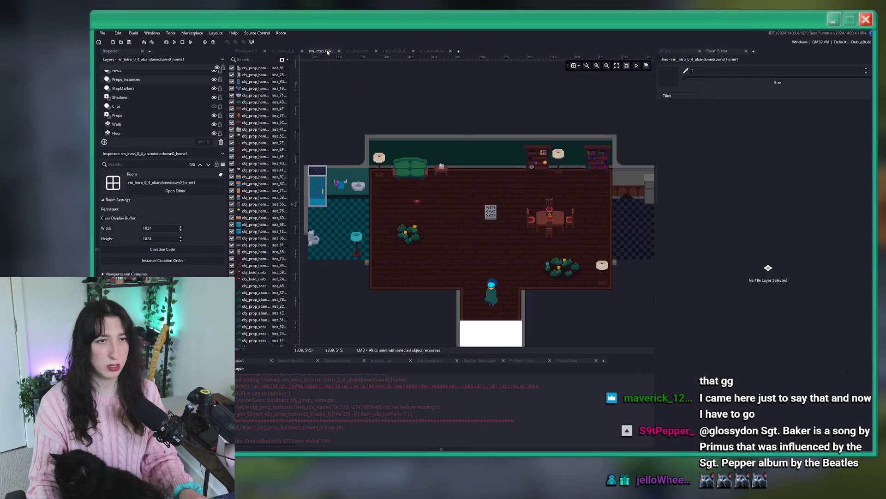
Copy the item pickup creation code from the crystalsubway3 room, then close that room.
click(491, 210)
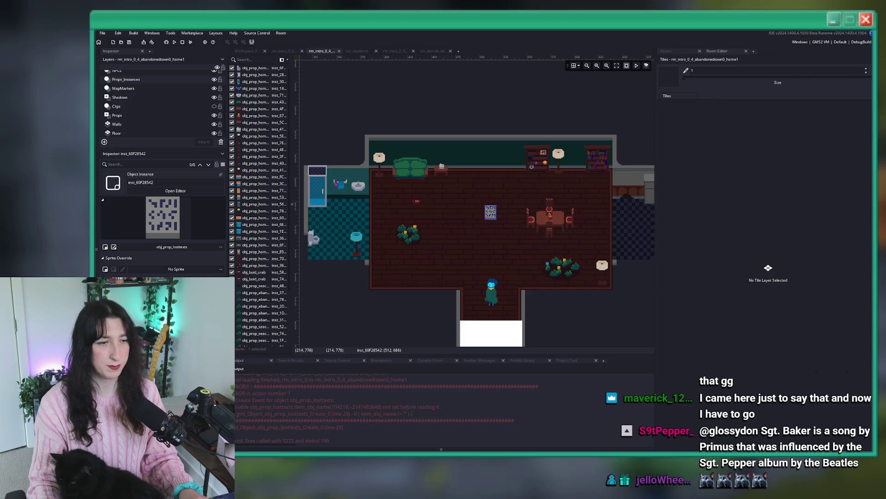
double_click(491, 210)
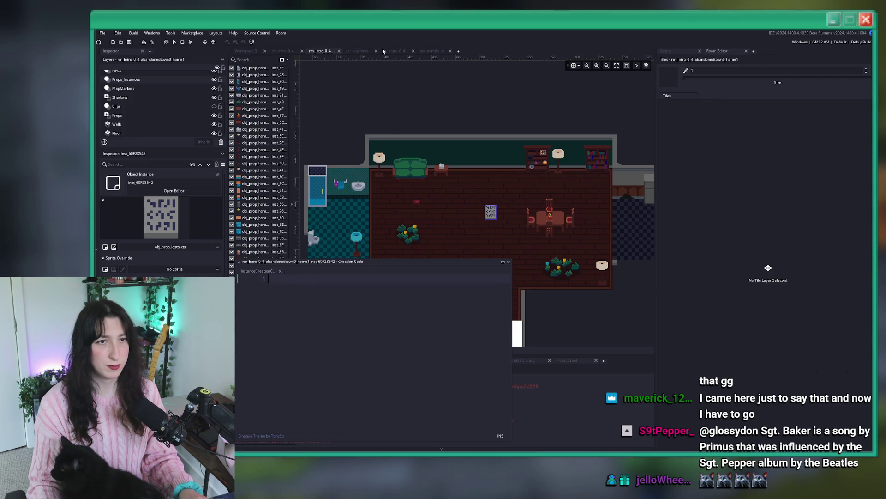
click(392, 51)
click(384, 178)
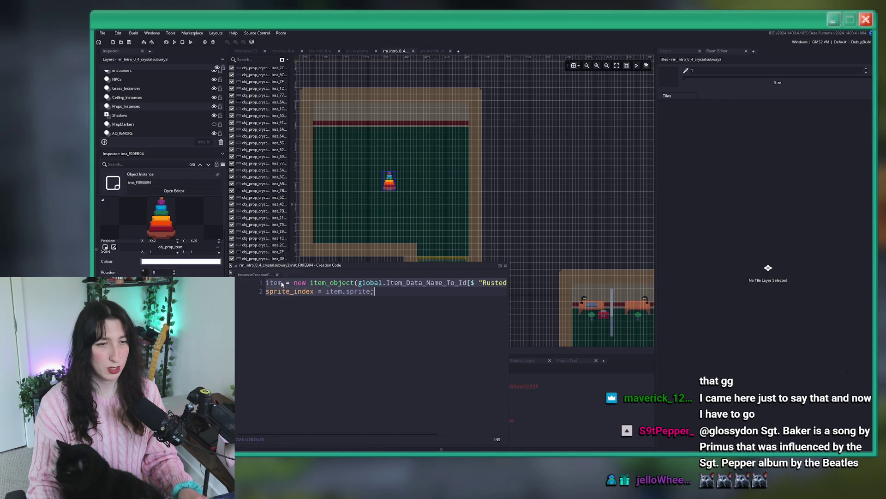
middle_click(403, 54)
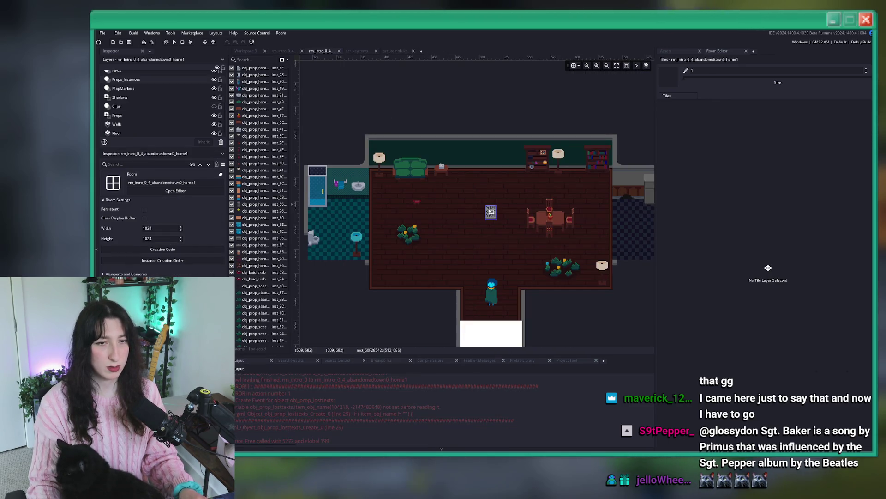
Paste the item code into the lost-texts instance, renaming 'Rusted House Key' to 'Lost Texts'.
double_click(490, 211)
key(ctrl+v)
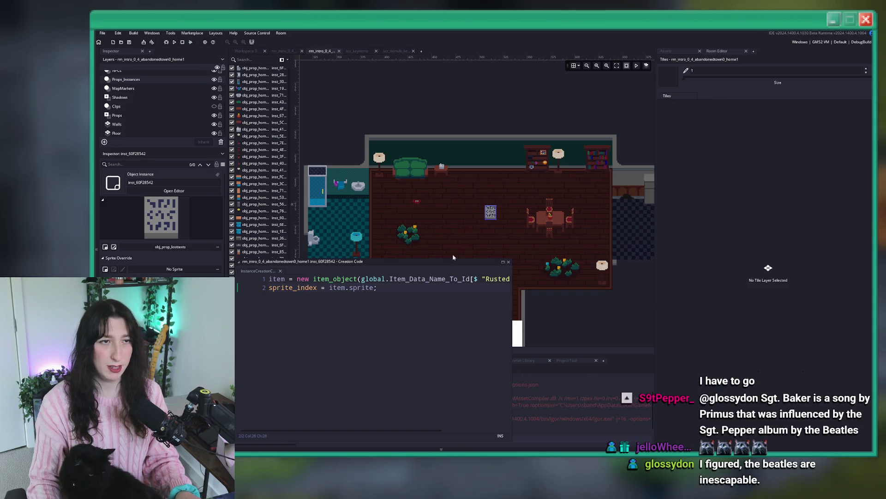
mouse_move(485, 279)
mouse_down()
mouse_move(542, 284)
mouse_move(463, 281)
mouse_up()
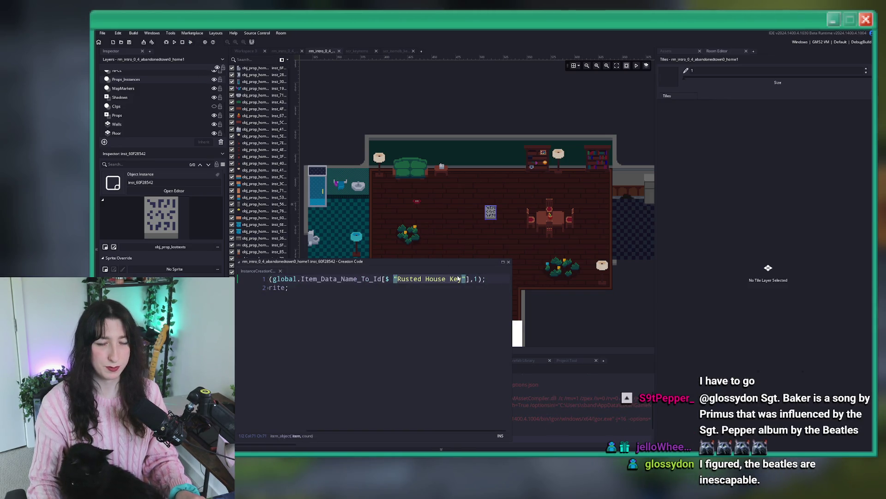
key(BackSpace)
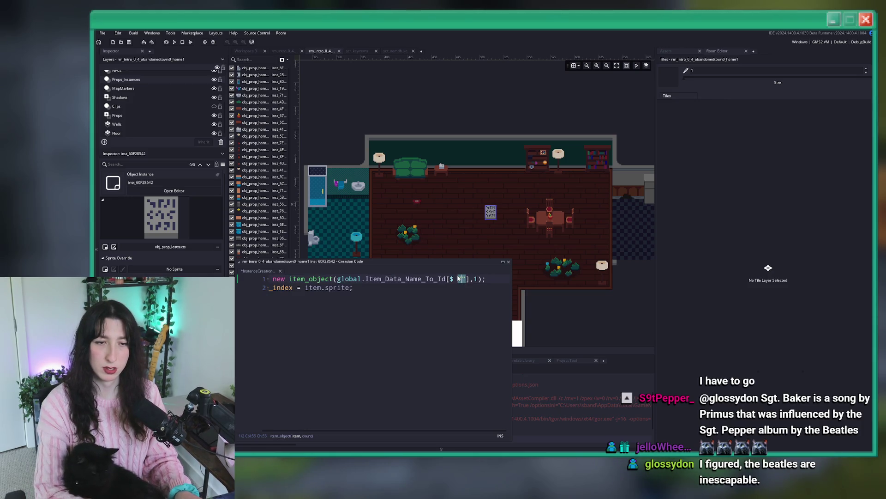
text(Texts)
click(423, 303)
scroll(323, 305, left, 3)
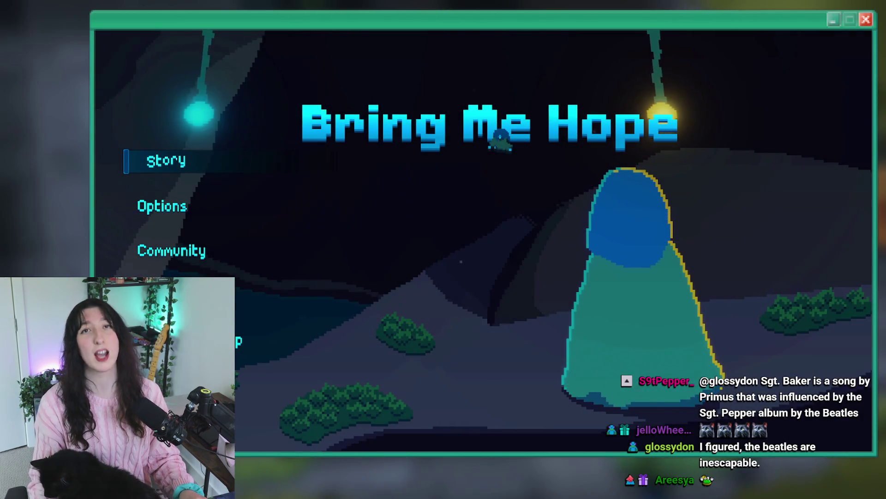
Shrink the game window, replay Story until the lost-texts error, abort it, and rebuild with F5.
drag(569, 53, 539, 97)
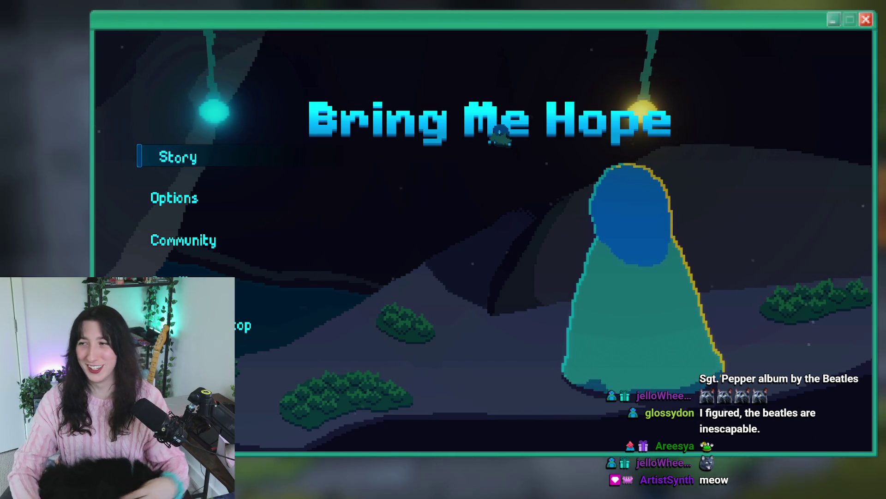
click(188, 157)
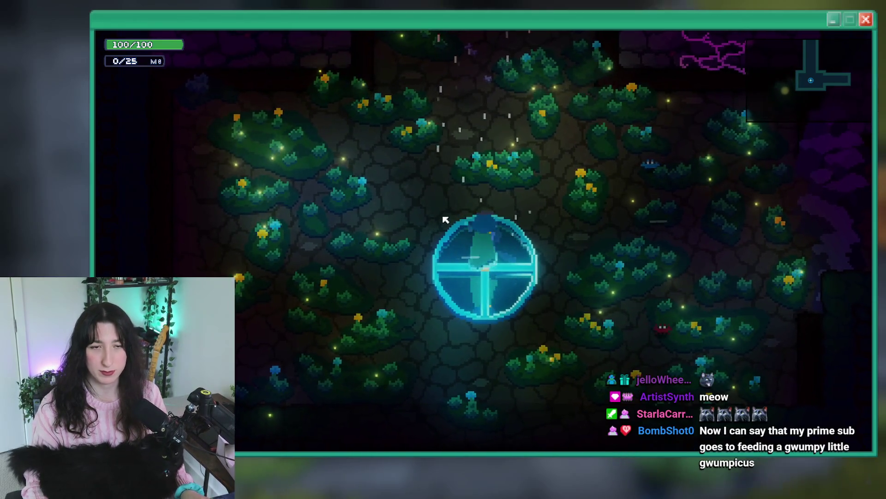
key(w)
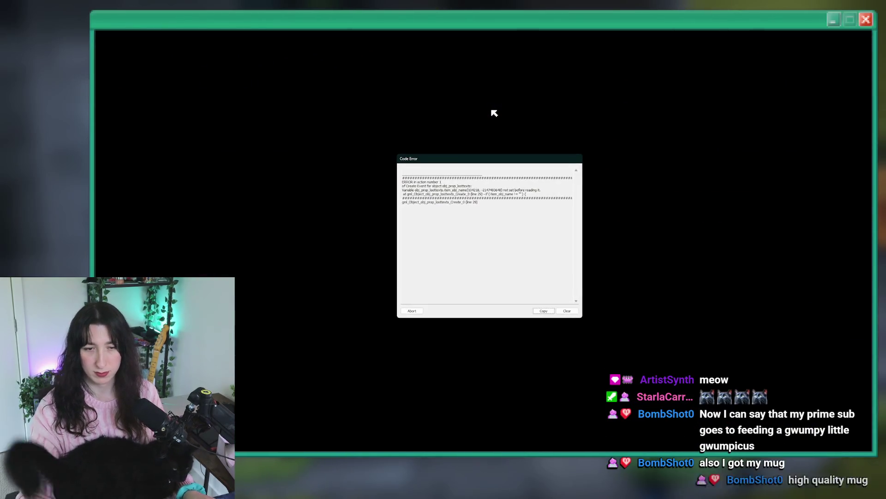
click(418, 311)
key(F5)
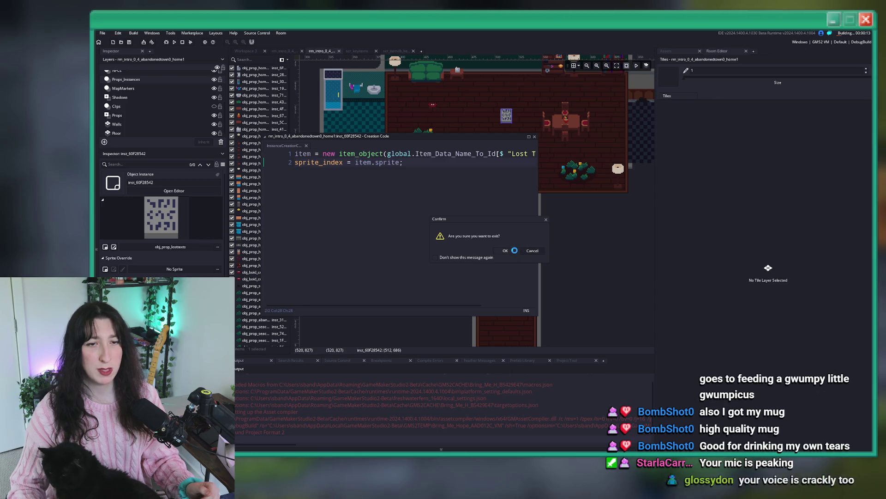
Confirm the exit prompt and bring up Windows Task Manager.
click(505, 250)
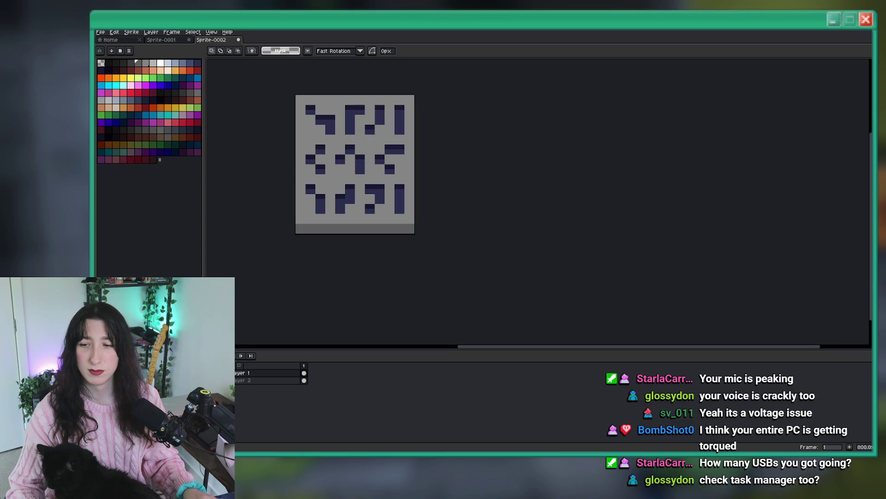
key(ctrl+shift+Escape)
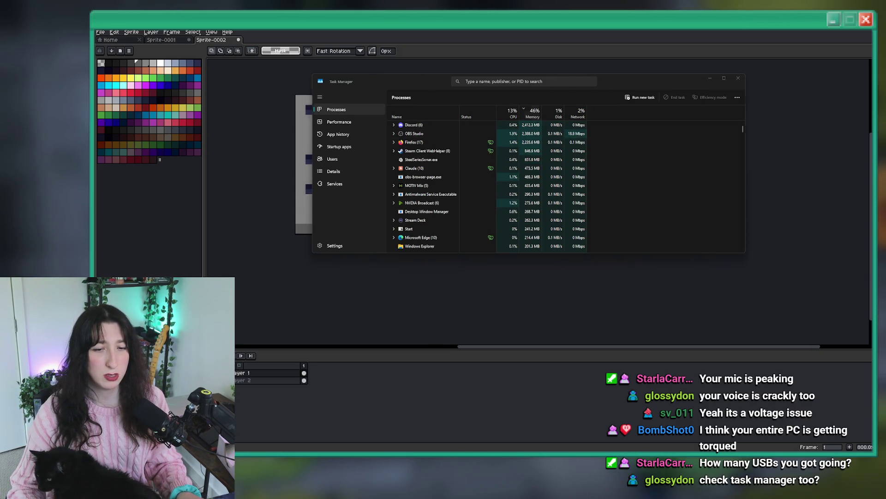
End the memory-heavy Claude process in Task Manager.
click(828, 462)
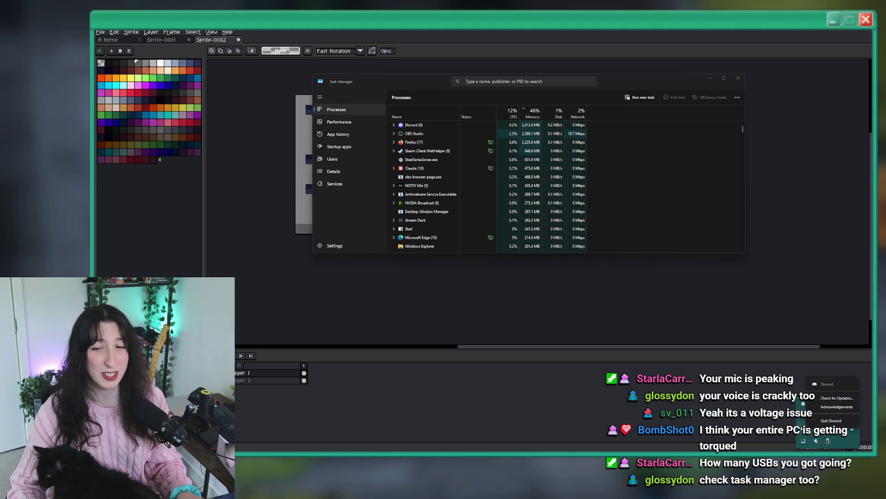
click(816, 440)
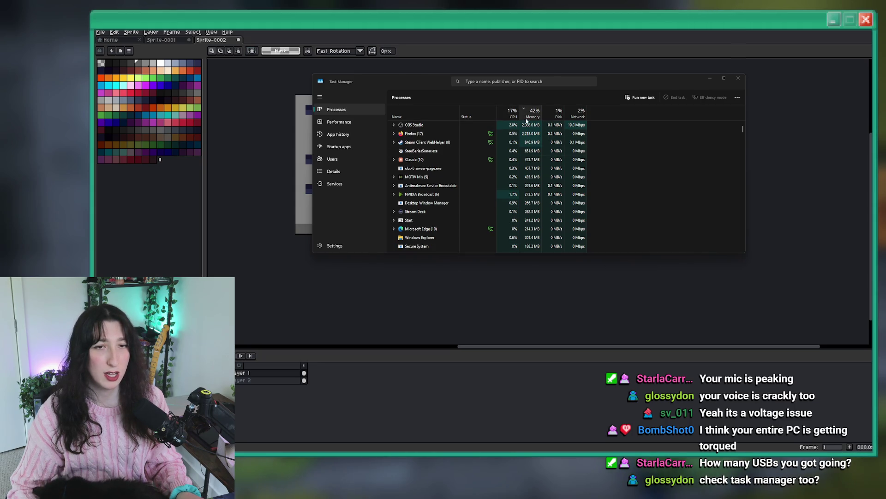
right_click(502, 161)
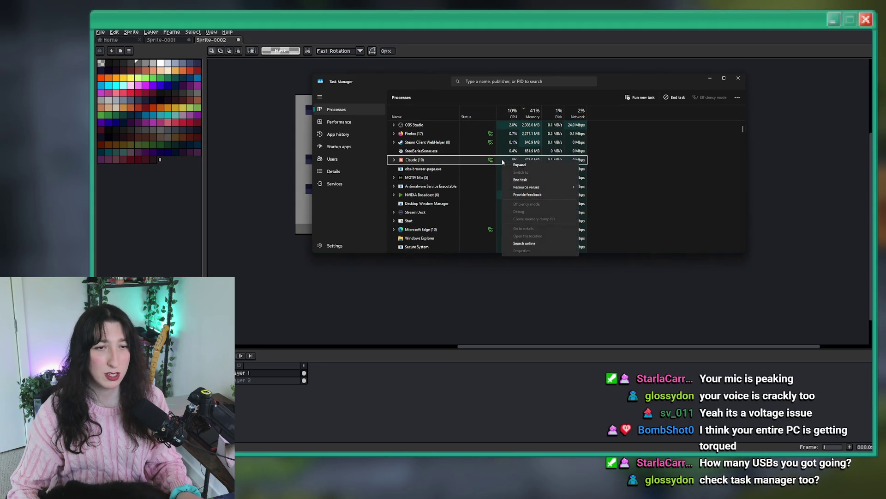
click(520, 180)
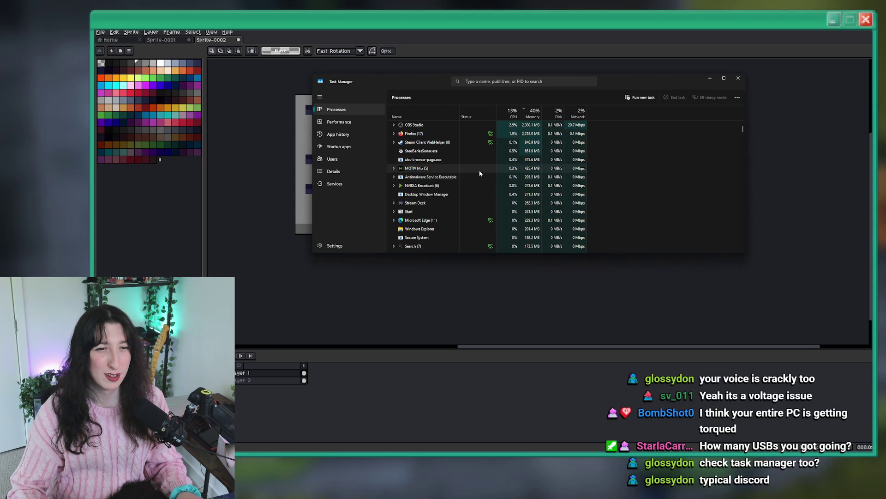
Scroll the process list, check the hidden tray icons, and close Task Manager.
scroll(439, 228, down, 1)
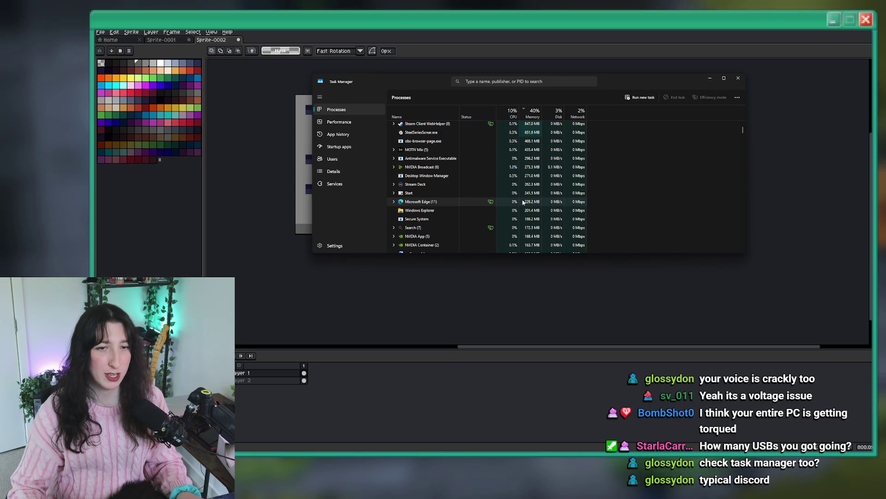
scroll(521, 200, down, 3)
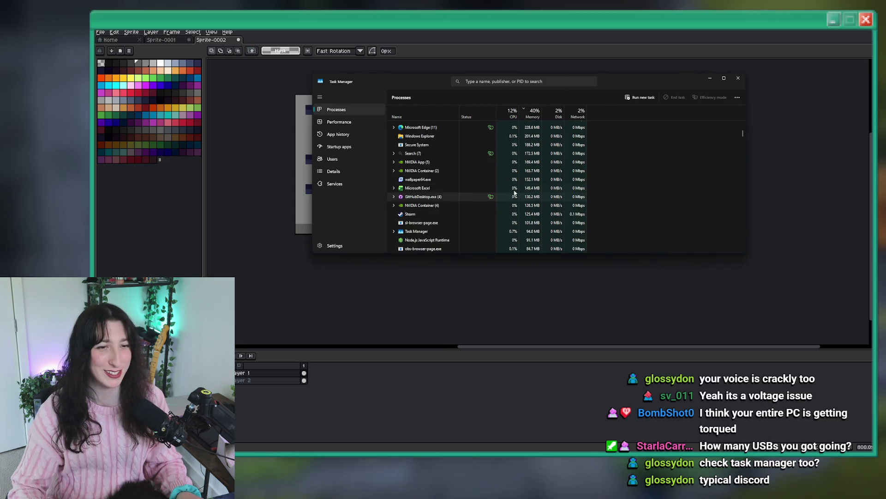
click(827, 449)
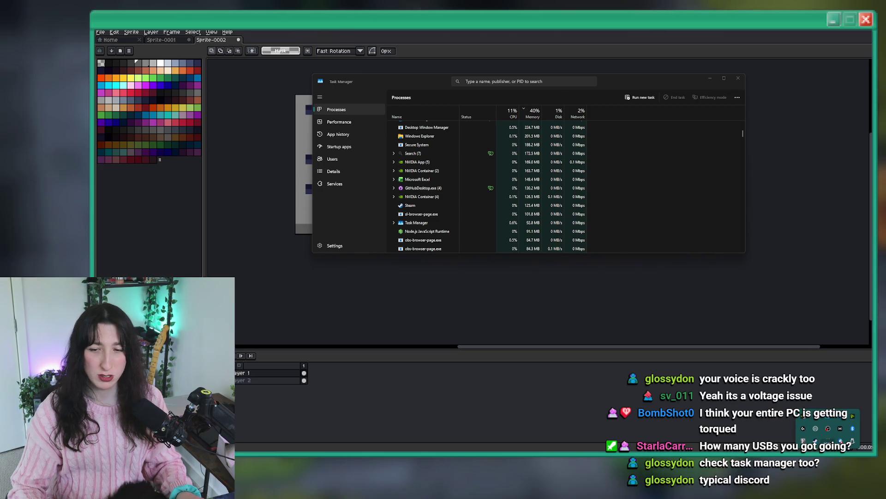
scroll(511, 216, down, 5)
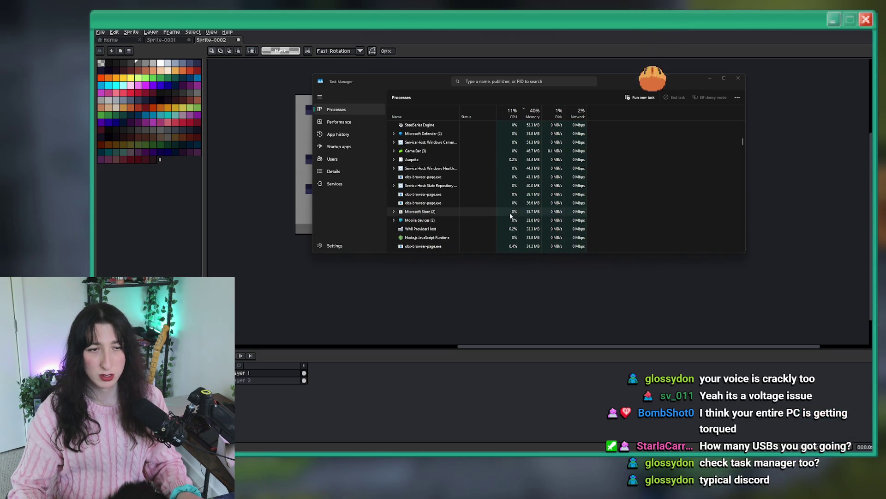
click(735, 78)
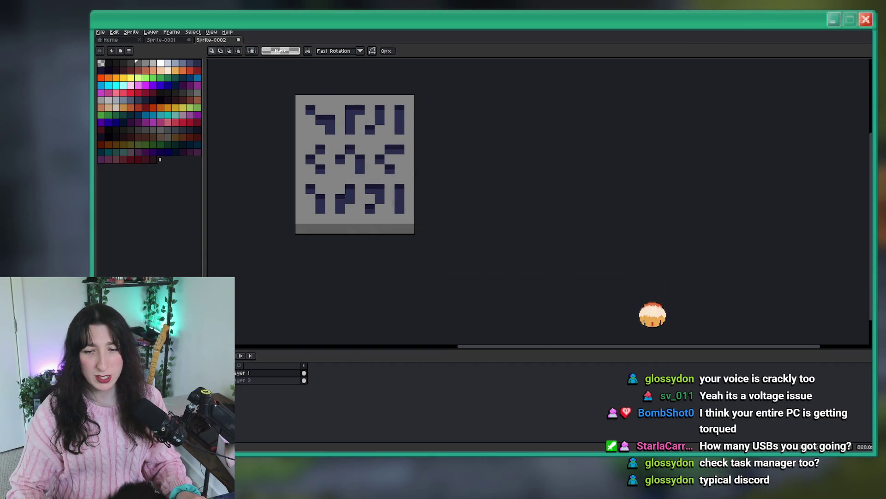
Bring up the Stream Deck window from the system tray, showing the STREAM profile's soundboard keys.
click(828, 491)
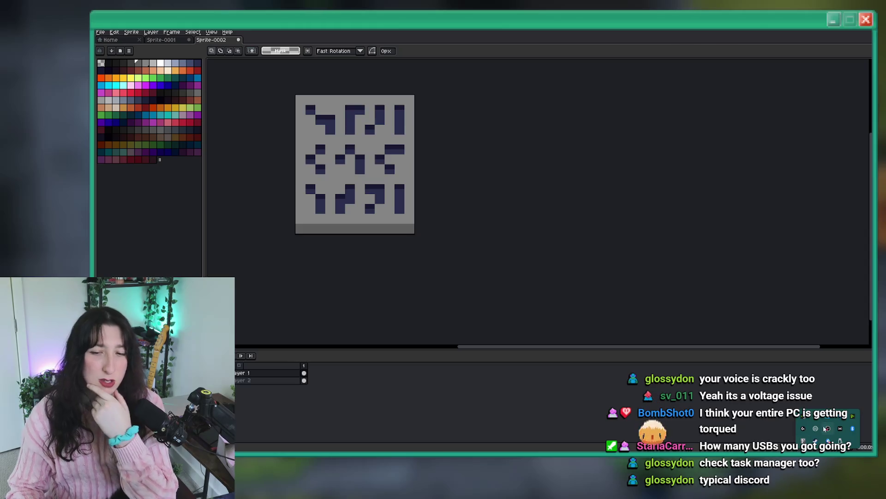
click(816, 446)
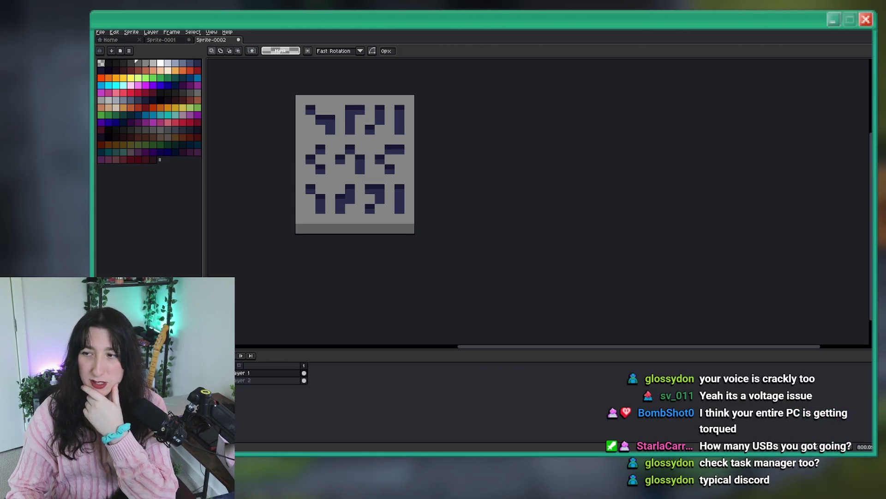
click(582, 148)
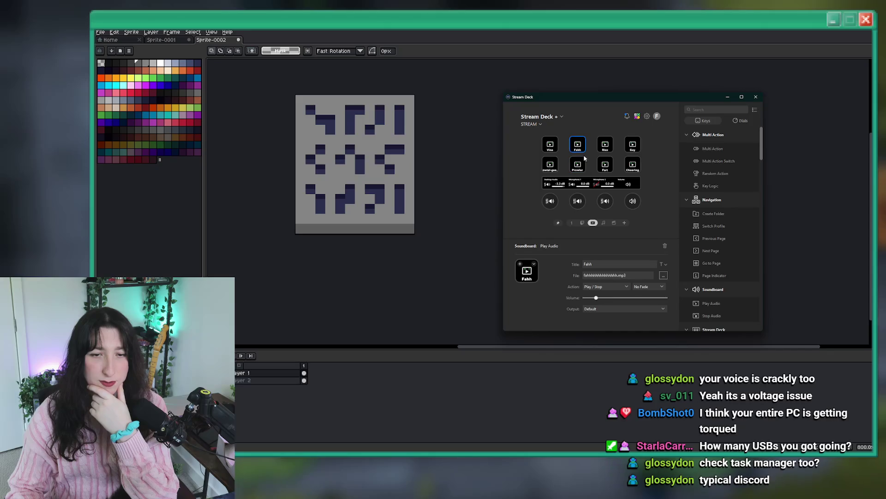
right_click(583, 97)
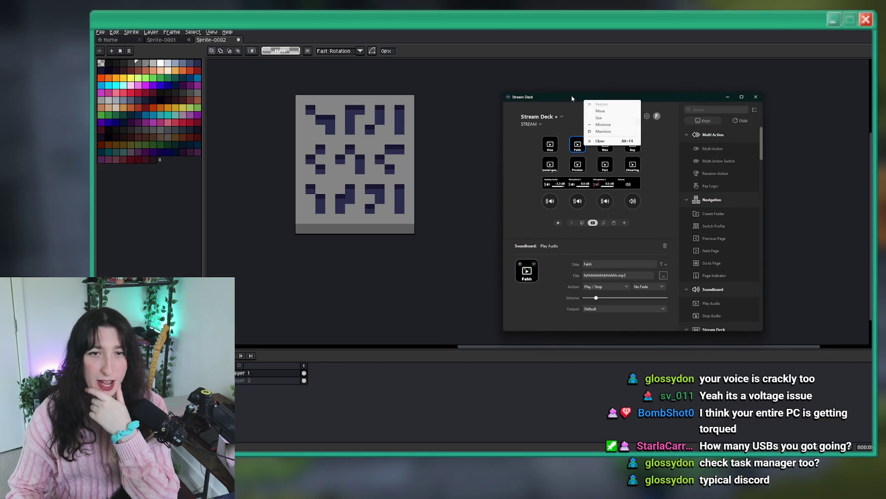
Close the Stream Deck window, then quit Stream Deck from its tray icon and confirm Quit.
drag(583, 98, 590, 98)
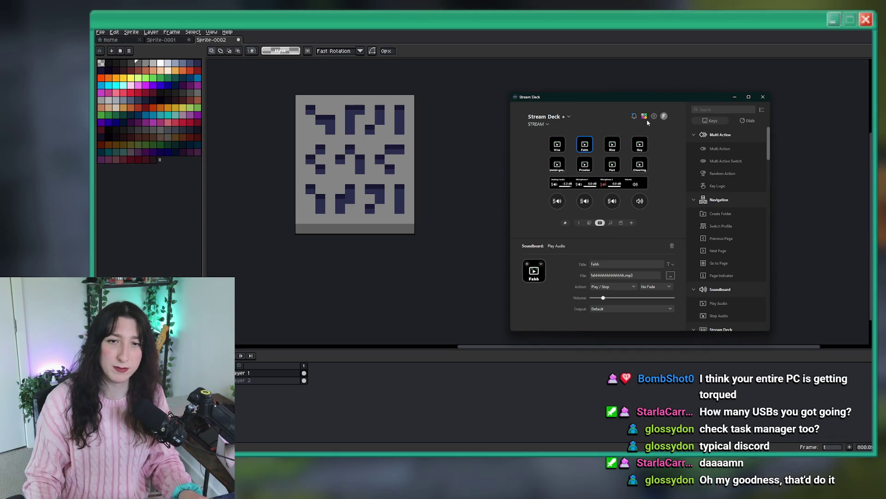
click(763, 98)
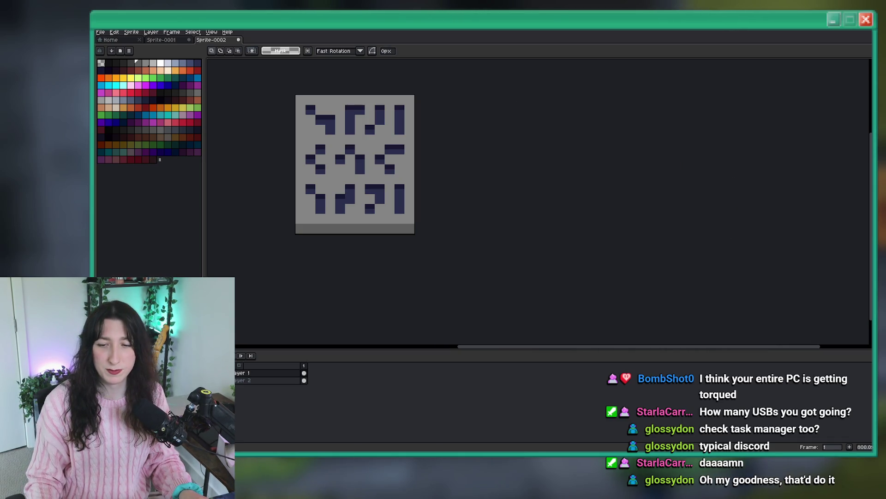
right_click(827, 428)
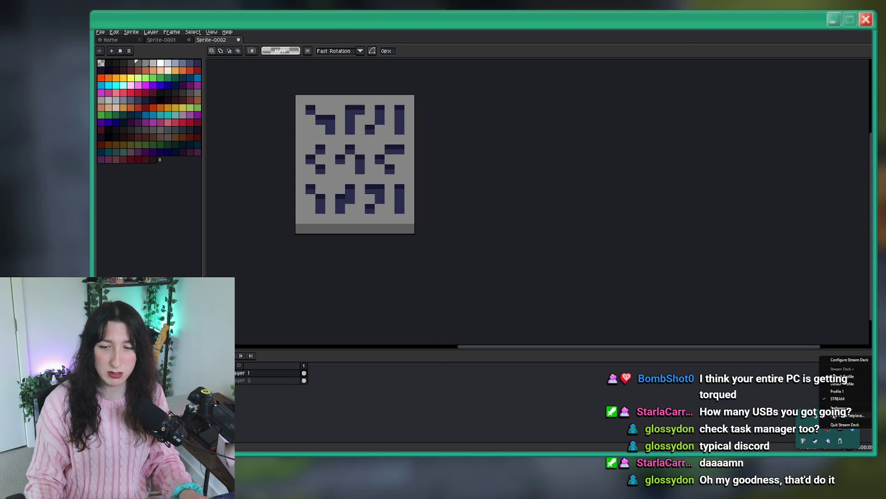
click(837, 425)
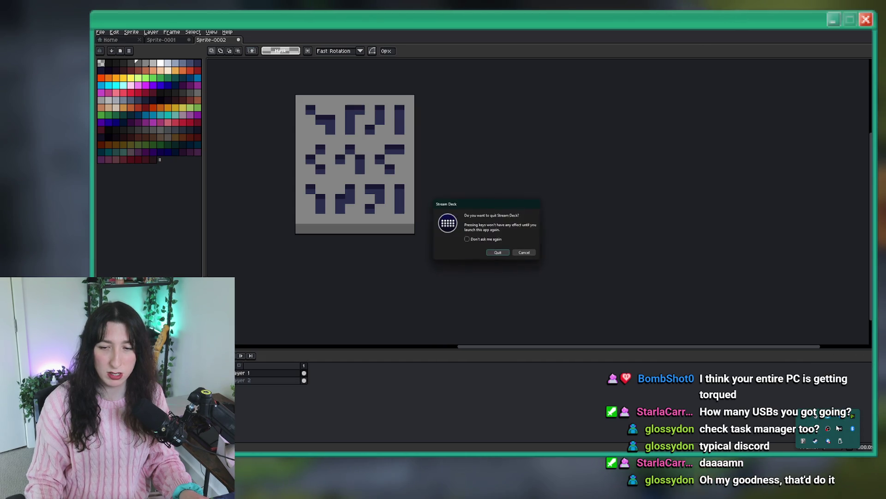
click(504, 253)
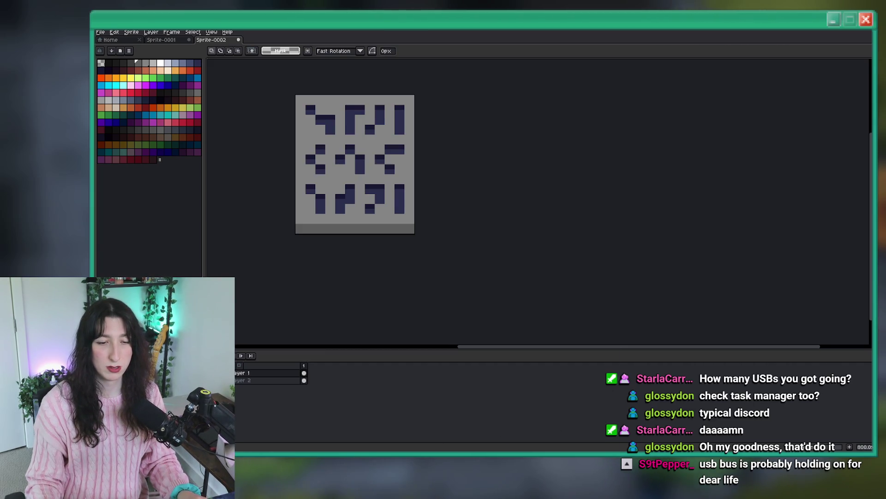
Open the Windows search panel and dismiss it again with Escape.
key(super)
key(Escape)
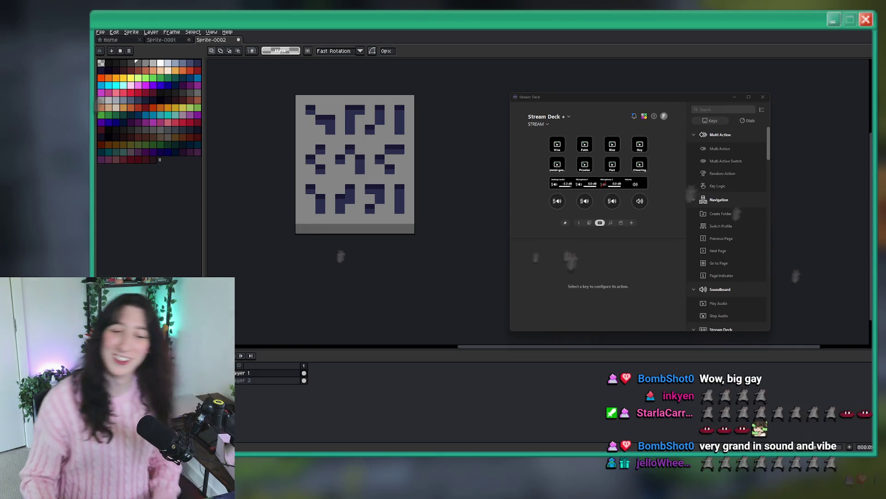
Launch GameMaker-Beta via a 'ga' search, dismiss the beta notice, and open recent project Bring Me Hope.
key(super)
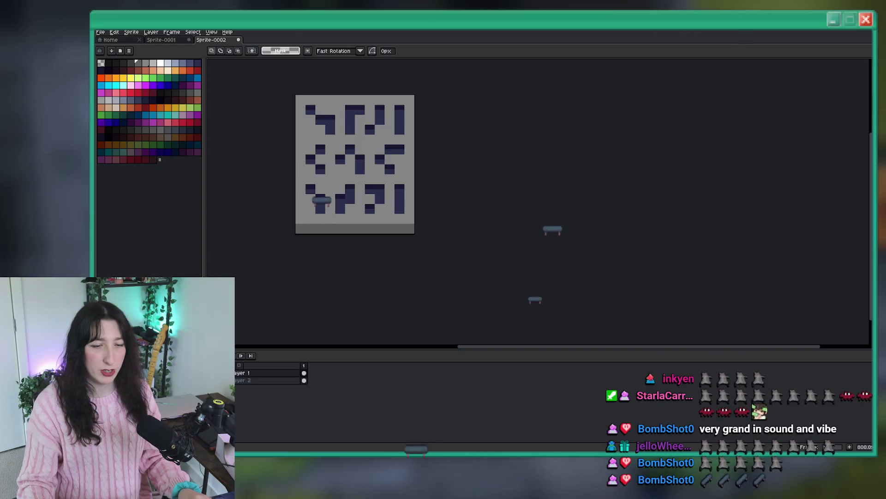
text(ga)
key(Return)
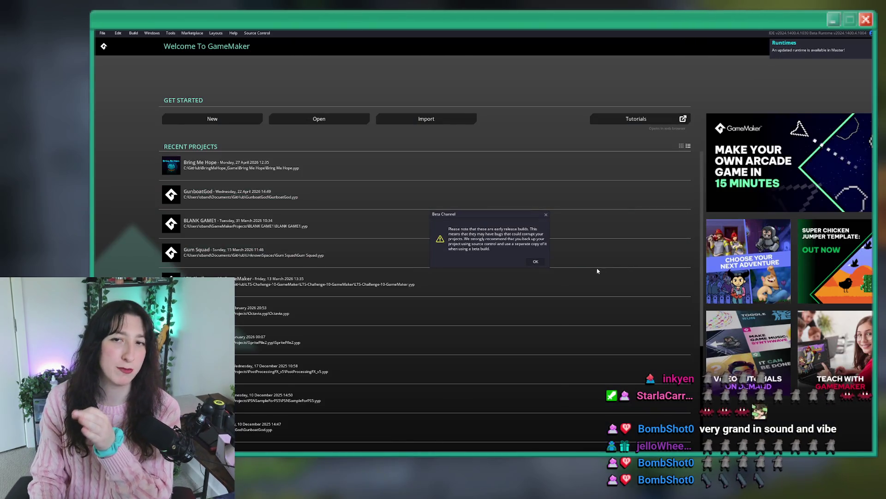
click(542, 261)
click(382, 175)
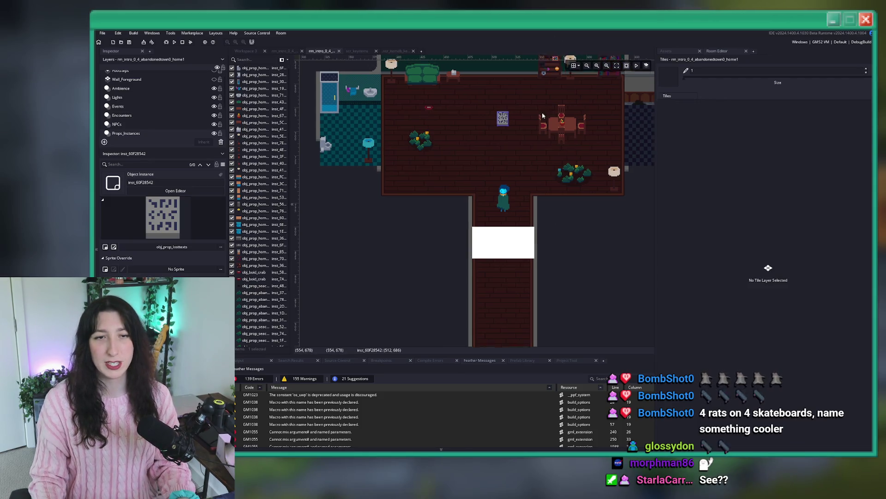
Switch to Workspace 3 and bring up the obj_prop_losttexts Create event code.
drag(544, 110, 485, 170)
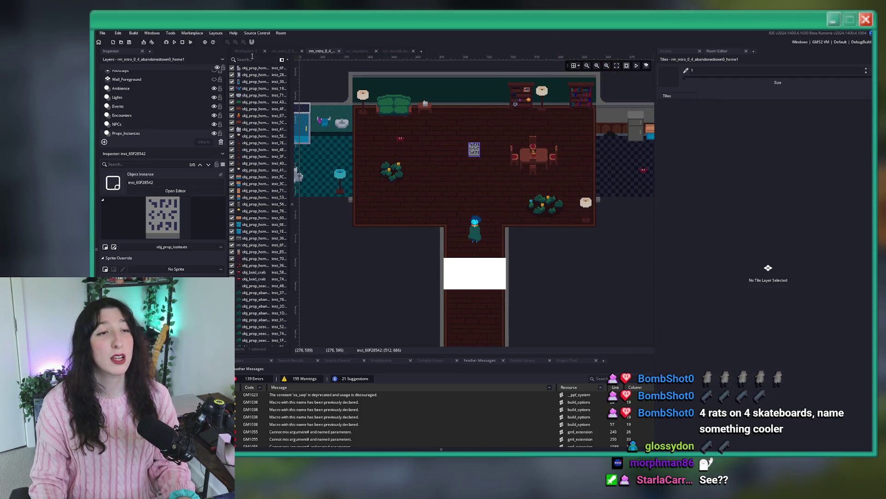
click(250, 51)
scroll(383, 270, down, 5)
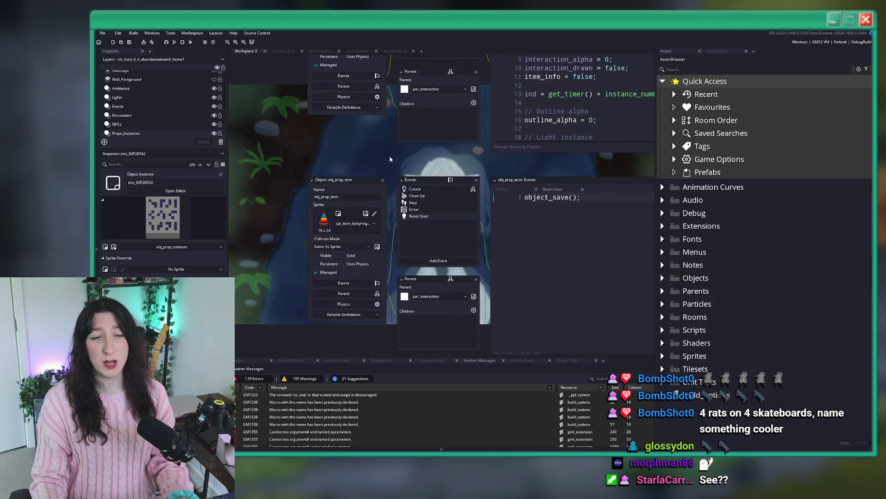
scroll(389, 138, up, 5)
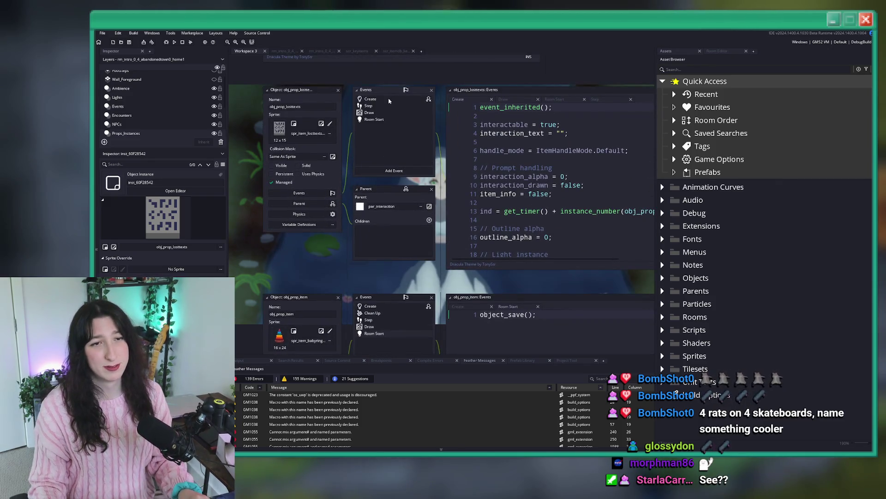
scroll(389, 101, right, 2)
scroll(518, 134, down, 2)
click(516, 183)
scroll(516, 178, down, 5)
scroll(516, 175, right, 1)
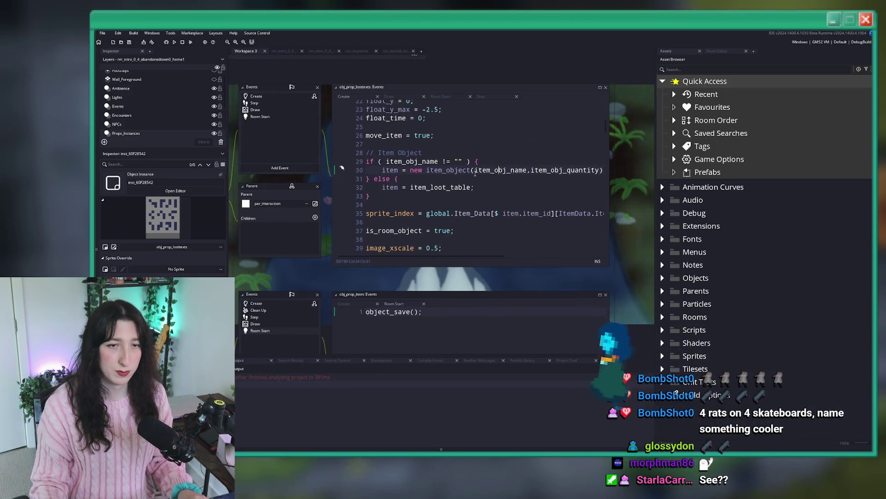
Delete the item-object block on lines 27–33 of the Create code and run the game with F5.
click(406, 161)
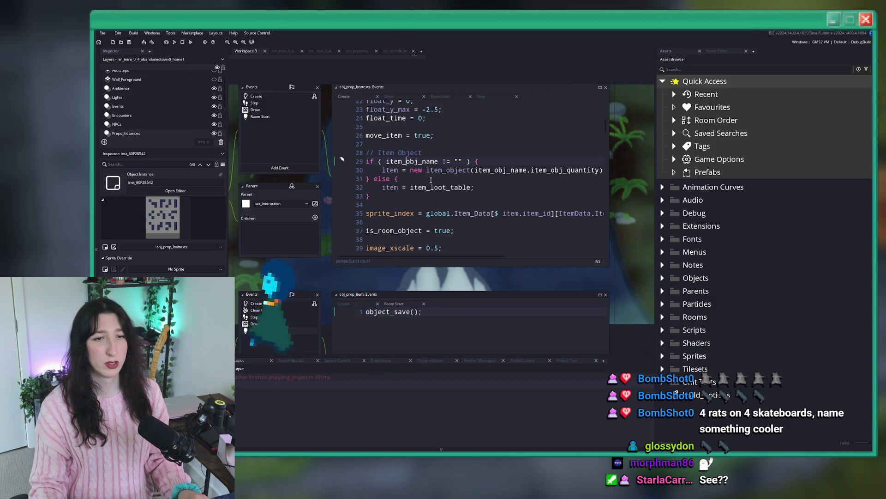
click(402, 194)
mouse_move(369, 196)
mouse_down()
mouse_move(379, 170)
mouse_move(367, 145)
mouse_up()
scroll(367, 146, up, 2)
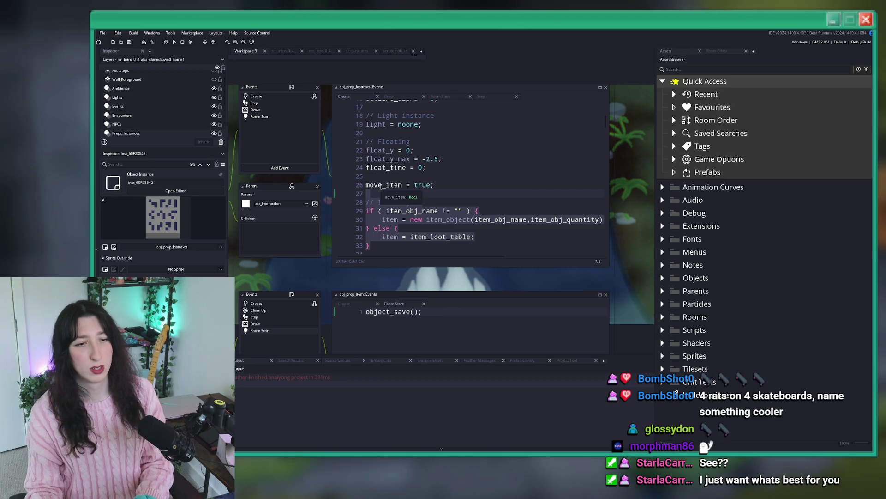
key(BackSpace)
key(BackSpace)
scroll(478, 185, down, 2)
scroll(478, 185, down, 12)
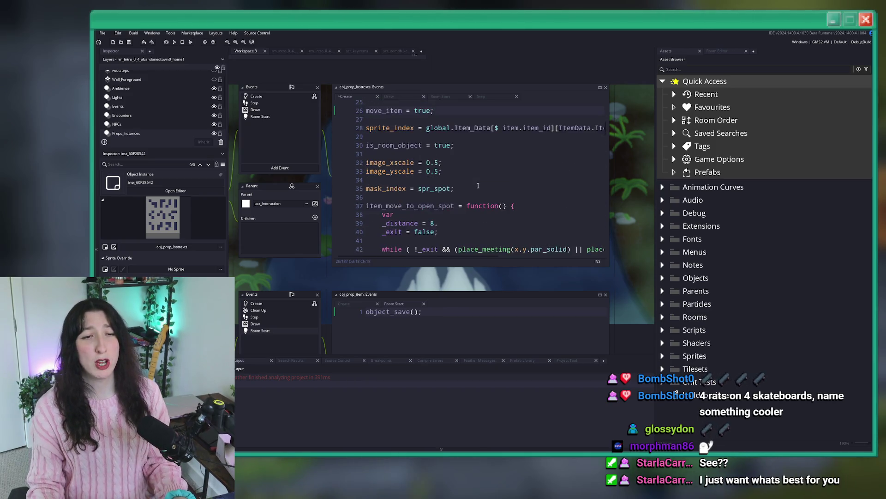
key(F5)
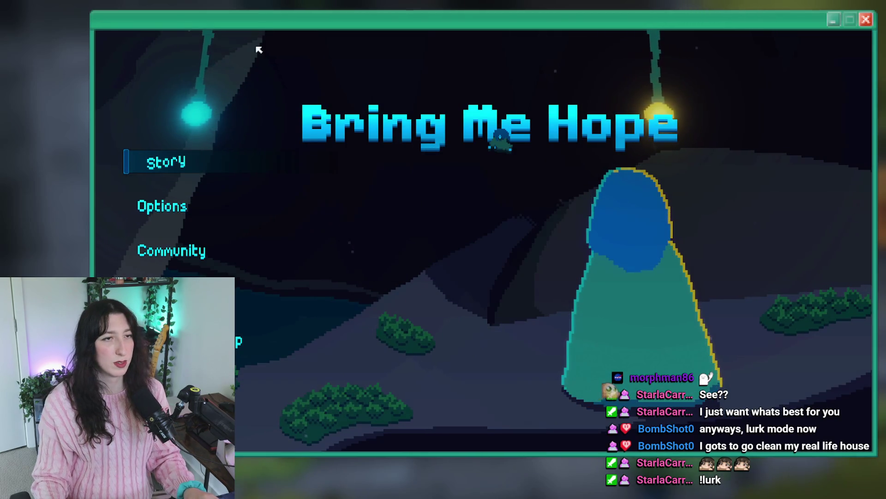
Start Story, walk up to the sign and read it with E, then abort the Code Error.
click(188, 154)
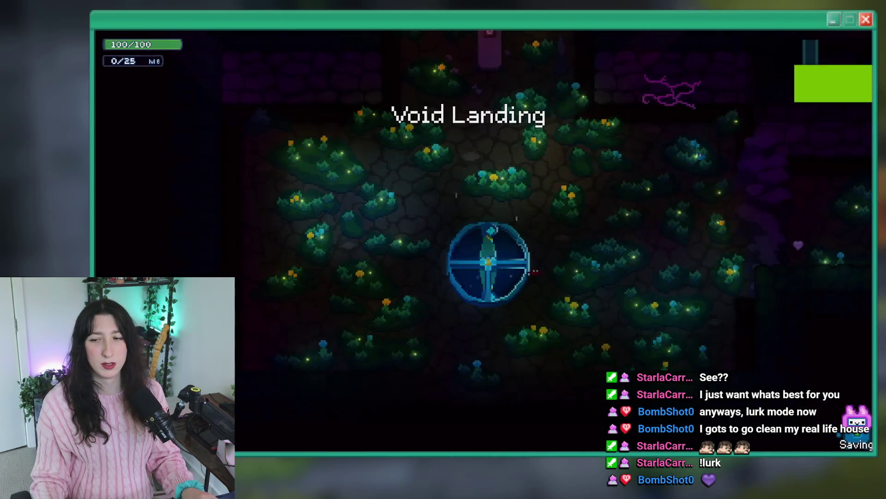
key(w)
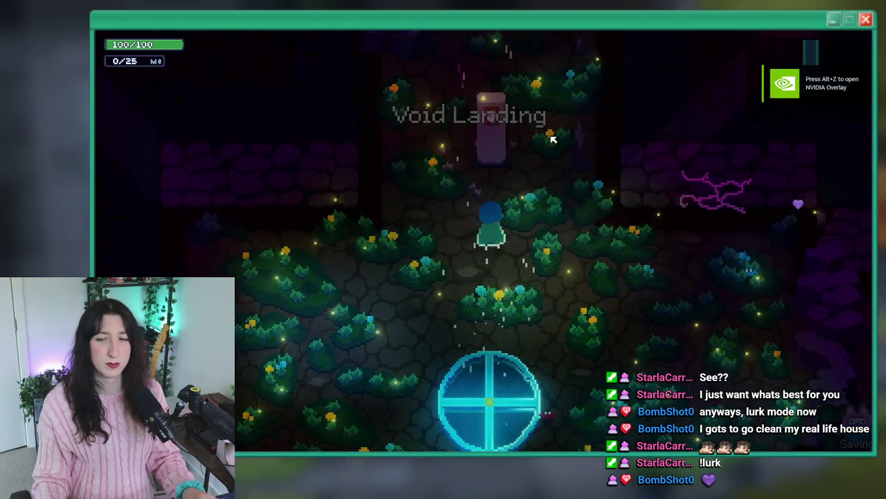
key(e)
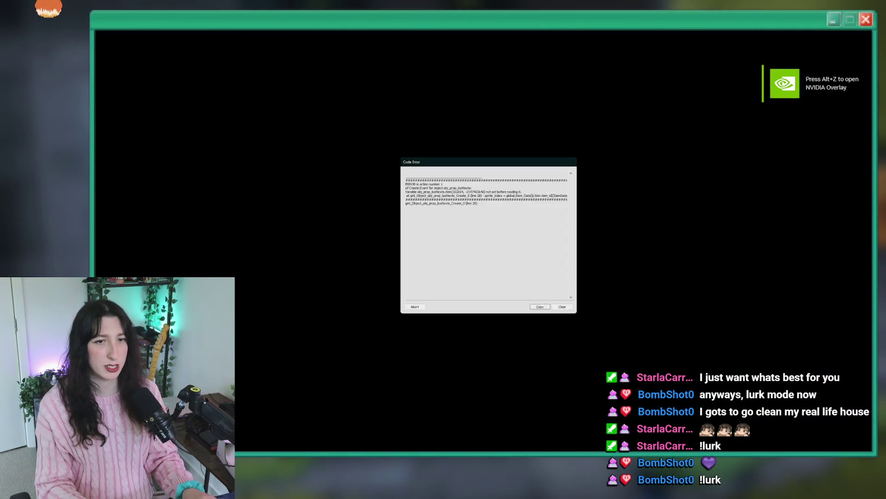
click(412, 311)
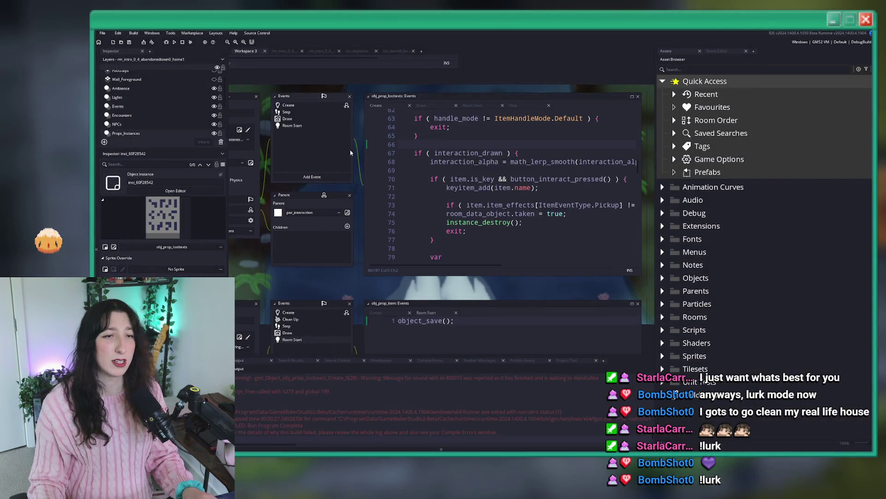
Insert a new line 15 'item = undefined;' in the lost-texts Create event.
scroll(518, 157, up, 2)
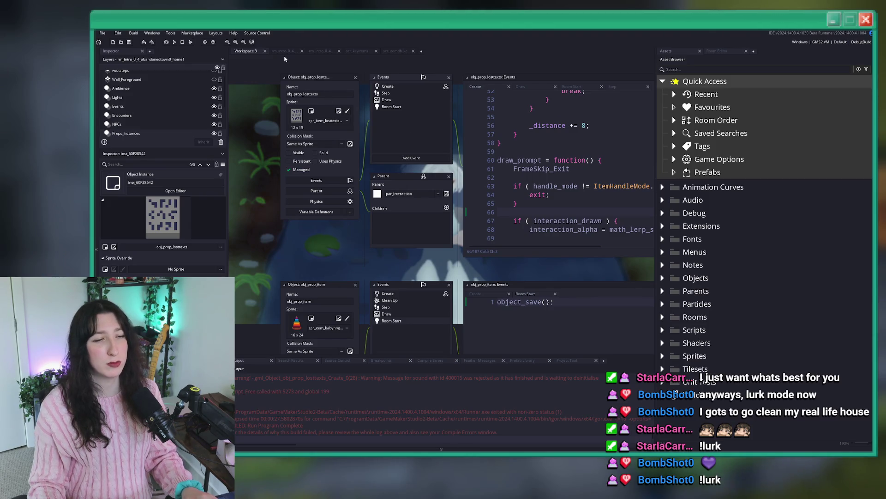
click(506, 143)
scroll(434, 172, up, 15)
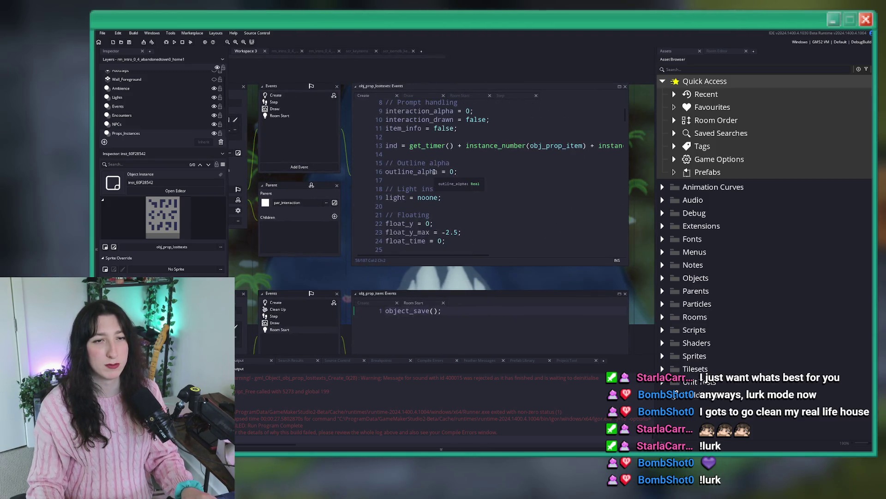
key(Return)
key(Return)
key(Up)
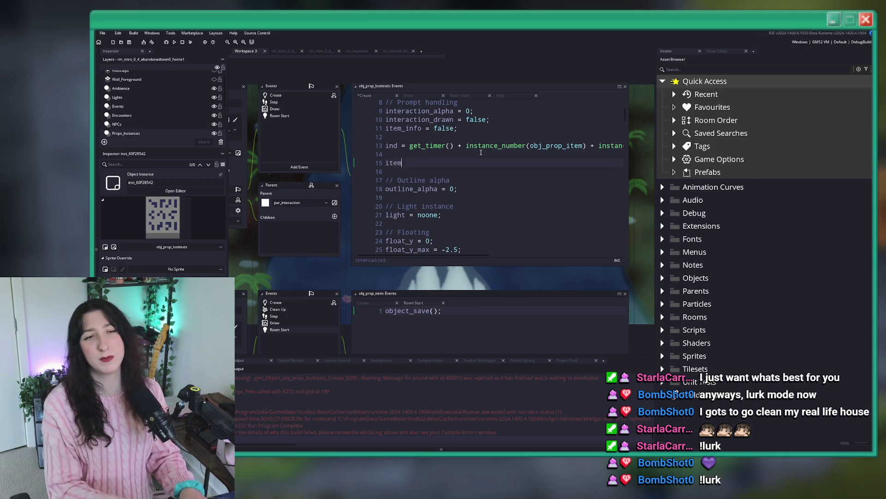
text( = undefind)
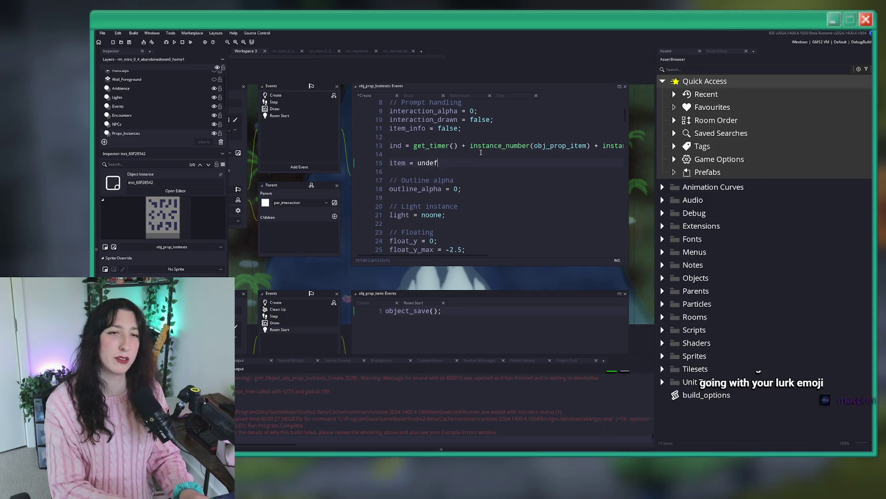
key(BackSpace)
text(ed;)
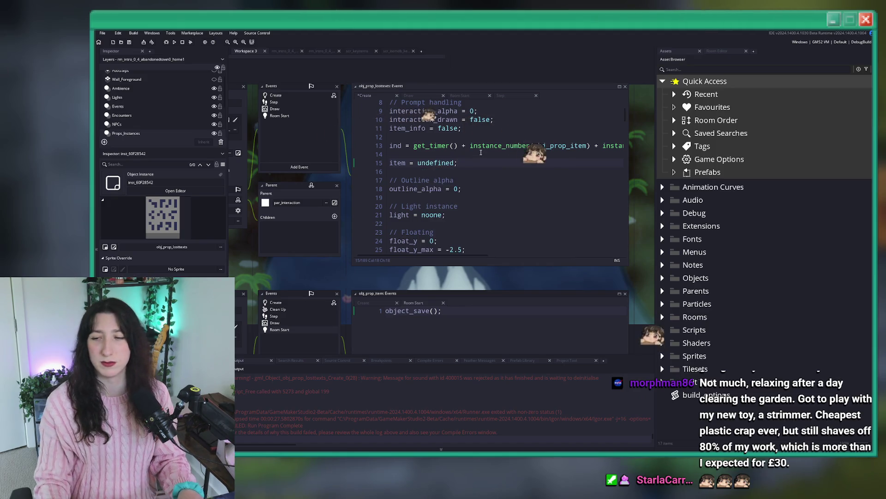
Open the creation code of the lost-texts prop instance in the home1 room.
click(285, 51)
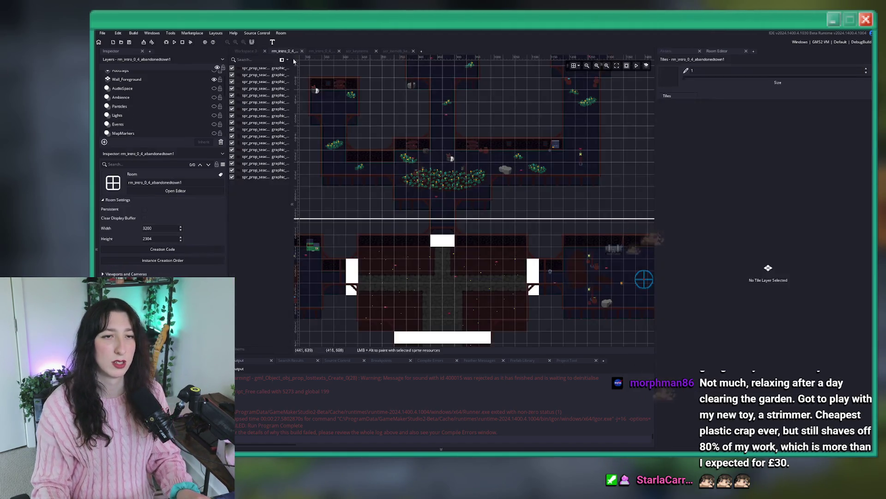
click(331, 51)
click(476, 158)
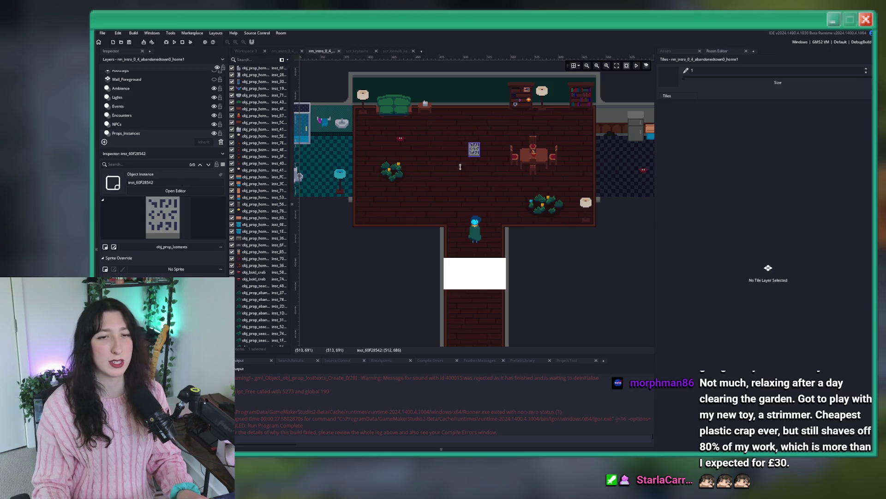
scroll(162, 217, down, 2)
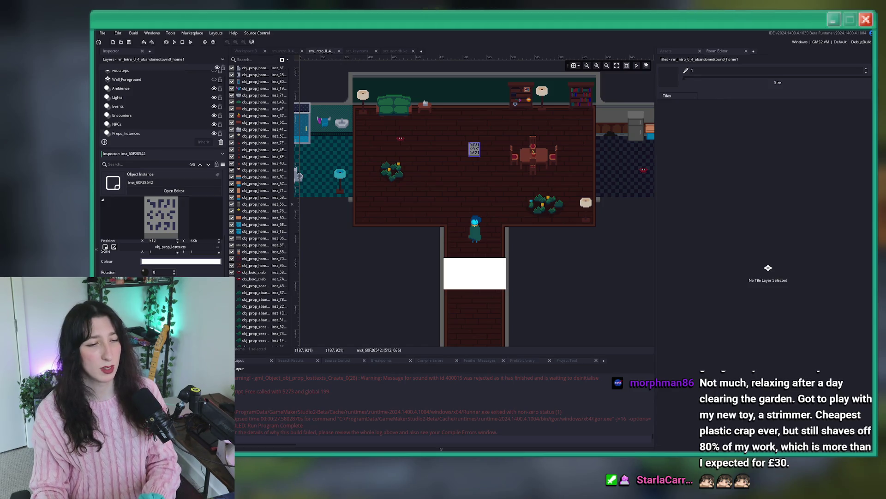
double_click(474, 149)
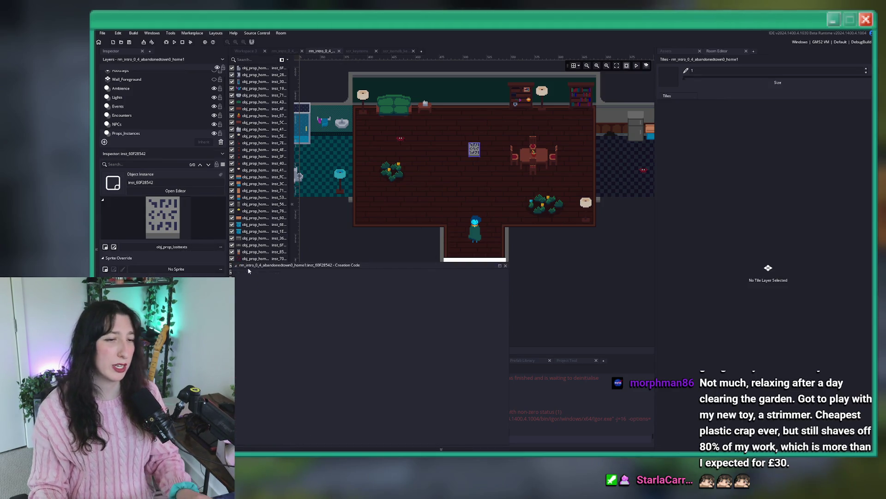
Replace line 15 with the pasted item = new item_object(...) code and delete the old sprite_index line.
key(ctrl+Tab)
key(shift+Home)
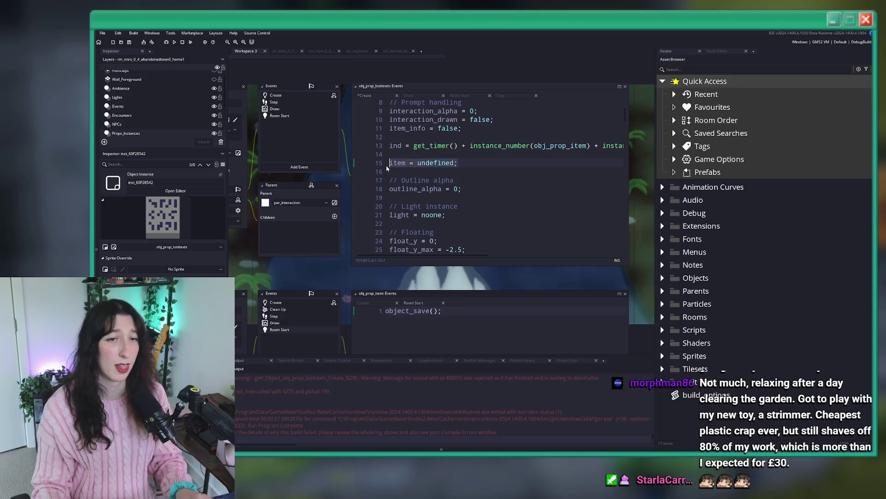
key(ctrl+v)
scroll(500, 168, down, 3)
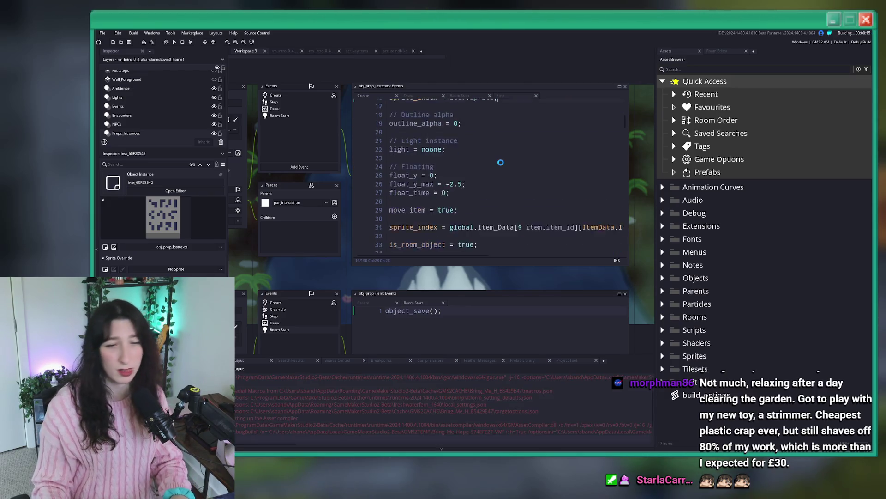
scroll(499, 168, up, 2)
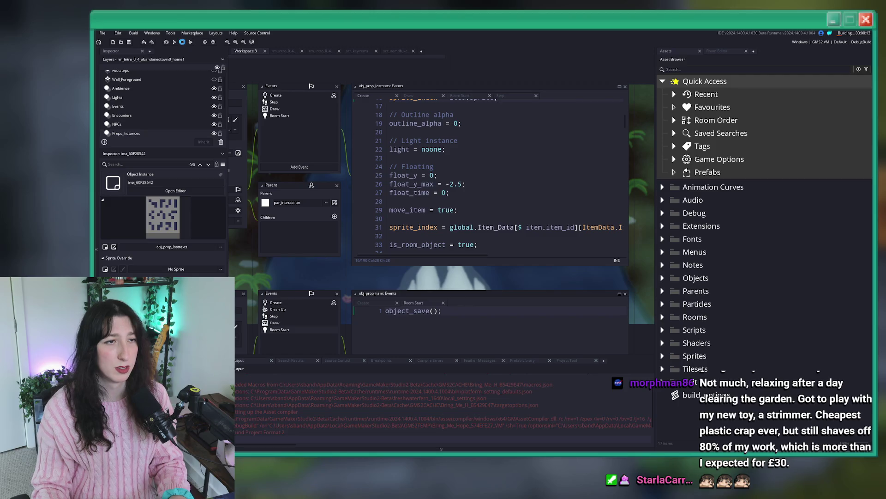
triple_click(462, 227)
key(BackSpace)
key(BackSpace)
Save and launch a test build of the game with F5.
scroll(434, 201, up, 3)
key(F5)
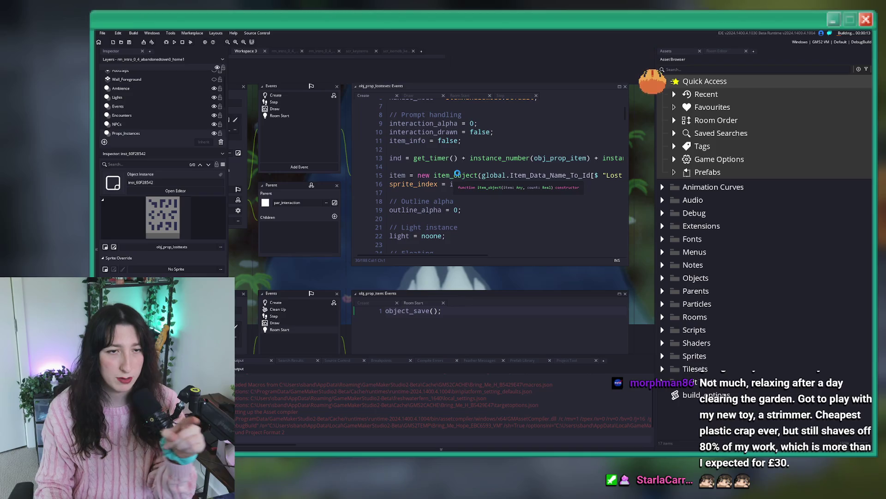
scroll(457, 173, down, 9)
scroll(454, 174, down, 10)
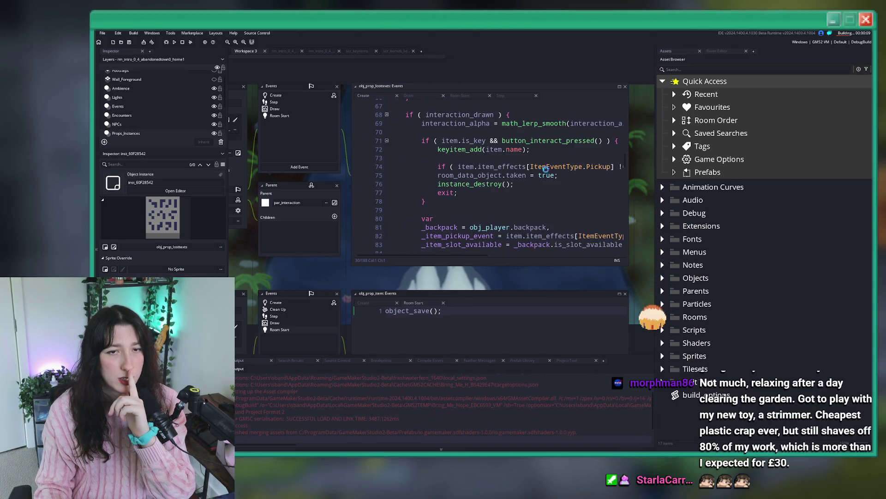
scroll(550, 166, down, 1)
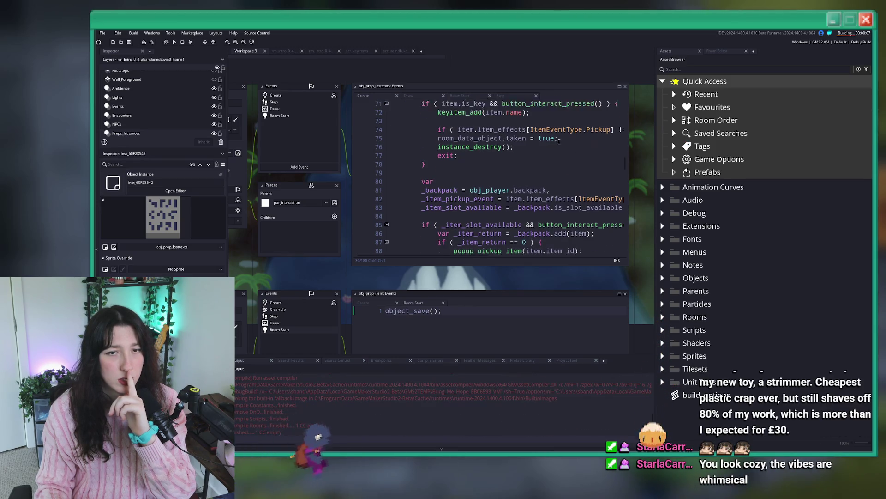
scroll(549, 148, up, 10)
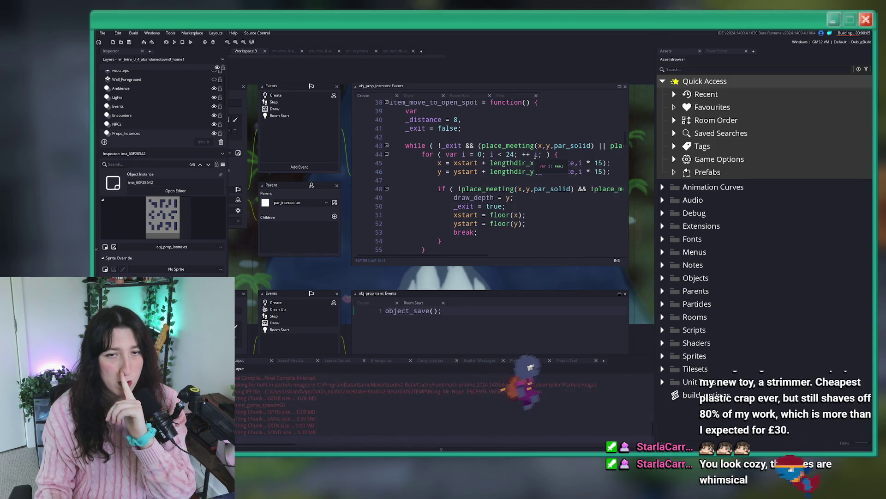
scroll(536, 156, up, 2)
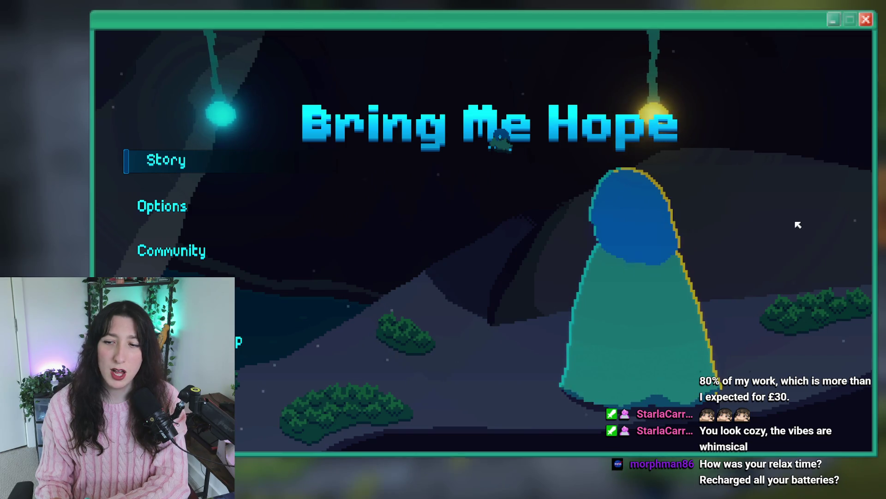
Start Story, abort the lever_state Code Error, and return to line 44 of the Create code.
click(159, 161)
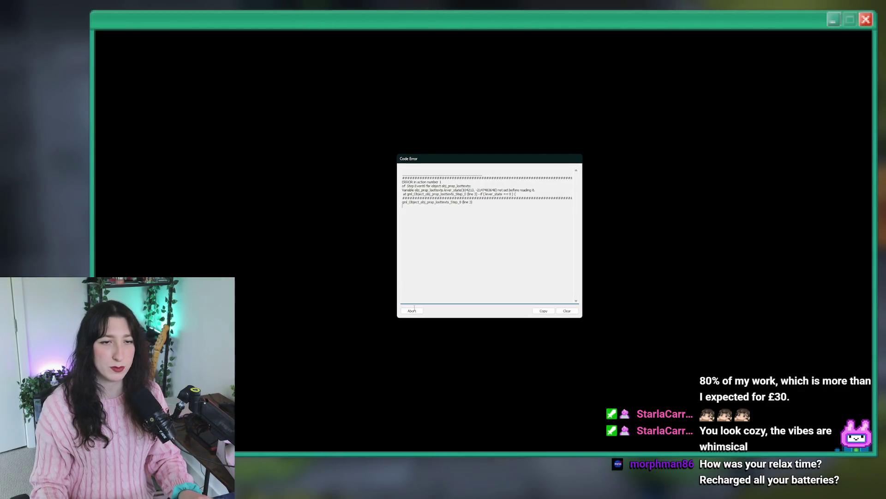
click(412, 310)
click(406, 205)
scroll(345, 383, up, 2)
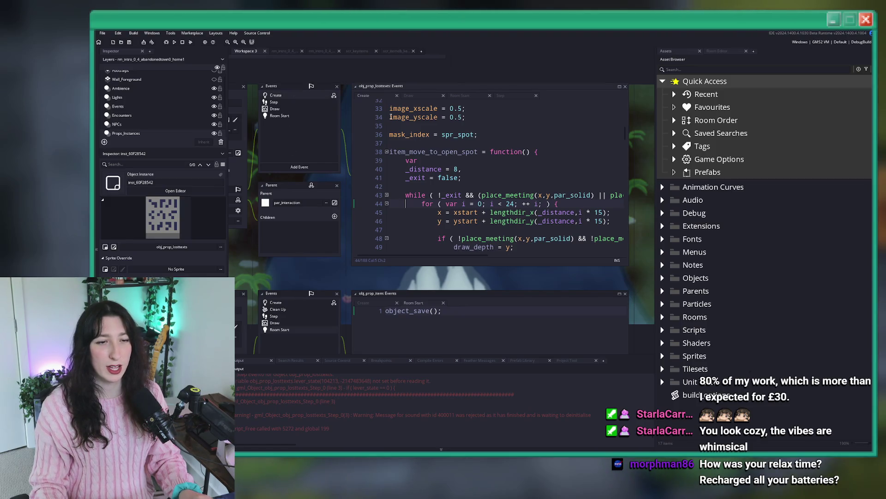
Delete the lever_state line and if/else block from the Step event, leaving FrameSkip_Exit, and save.
click(291, 102)
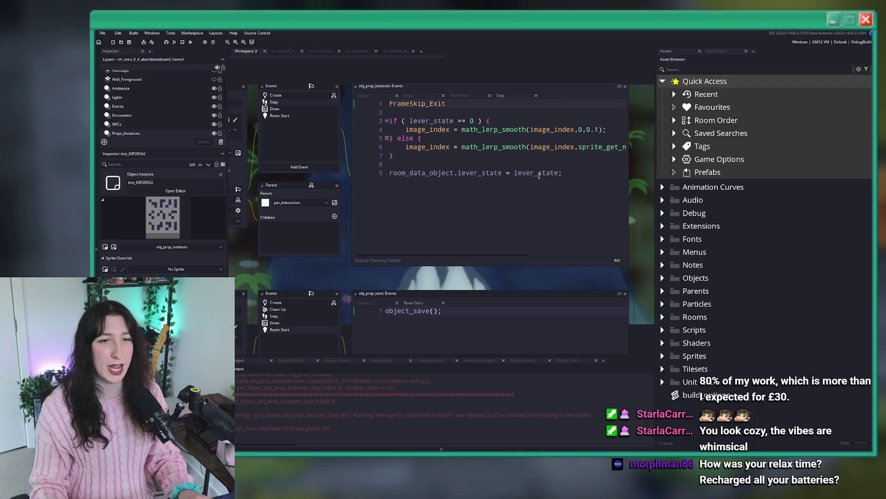
drag(576, 175, 568, 163)
key(BackSpace)
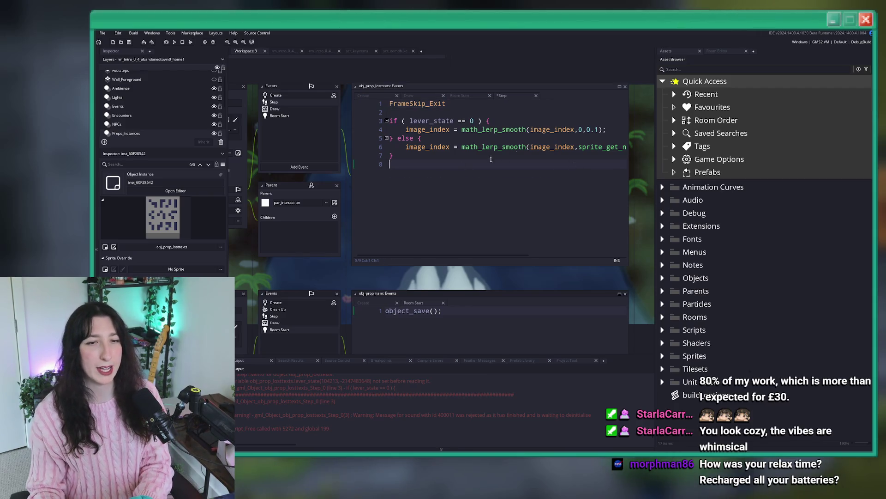
click(465, 129)
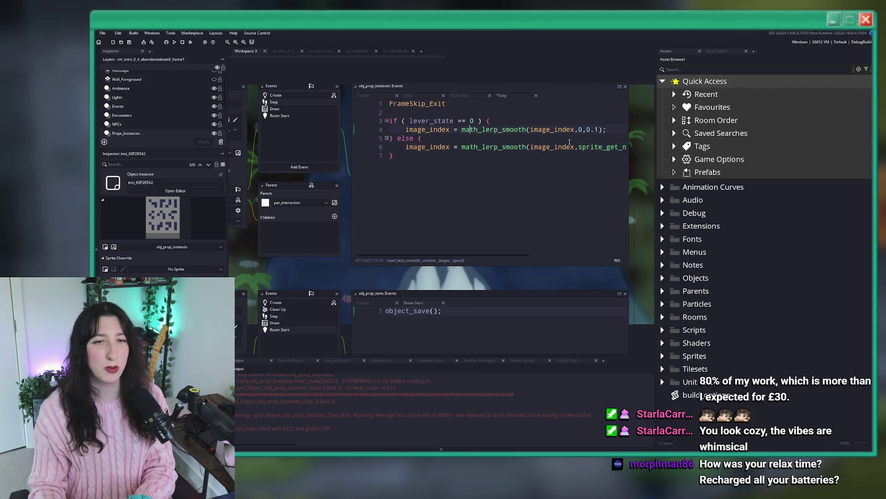
drag(463, 156, 380, 104)
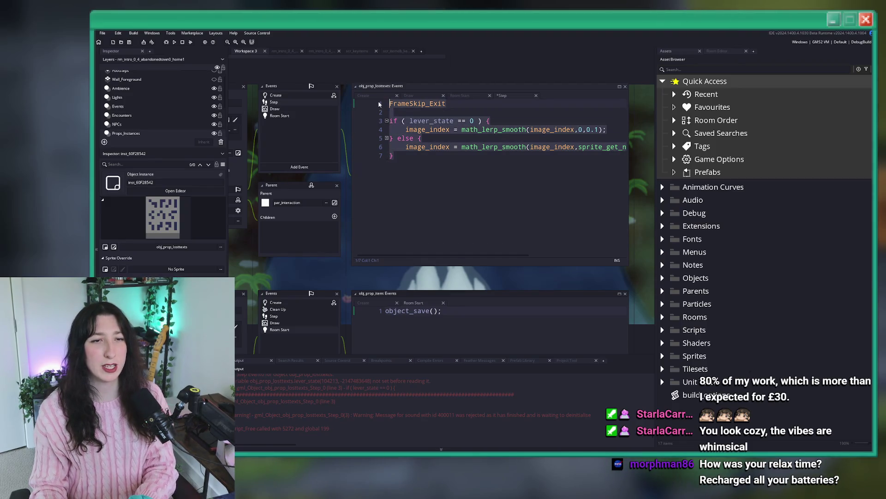
key(BackSpace)
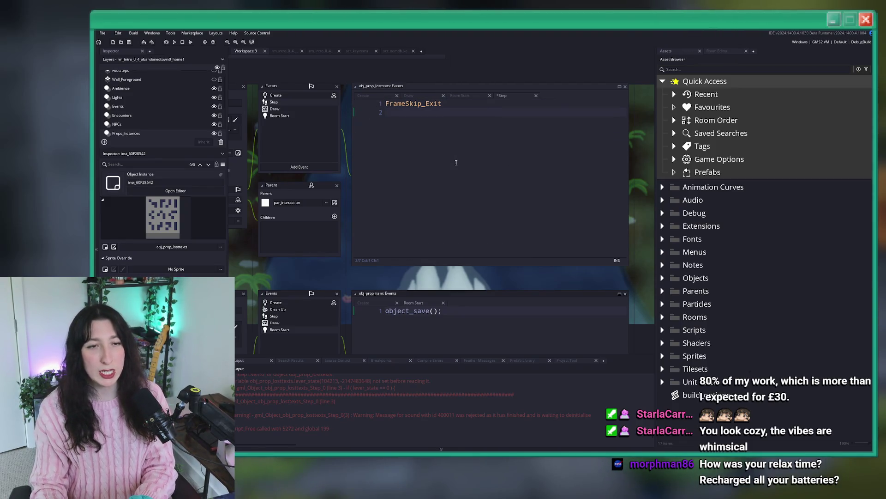
key(ctrl+s)
click(309, 96)
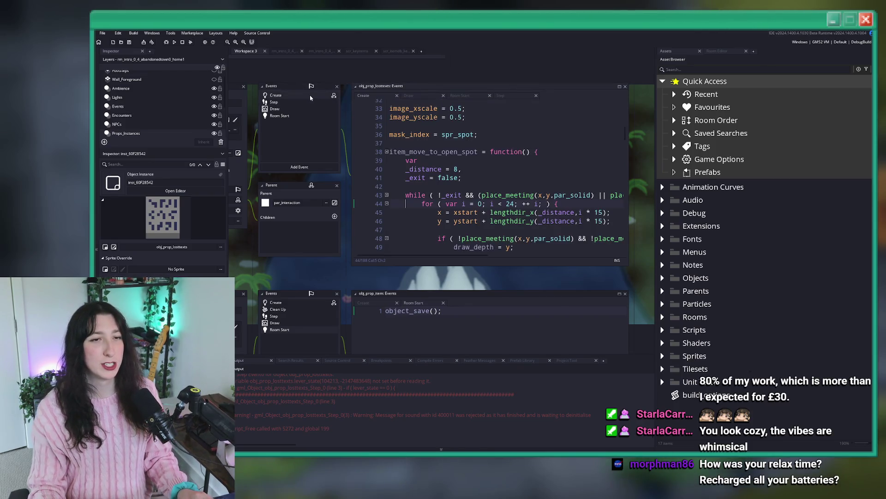
Scroll through the obj_prop_losttexts Create code, then build and run the game with F5.
right_click(304, 103)
click(430, 160)
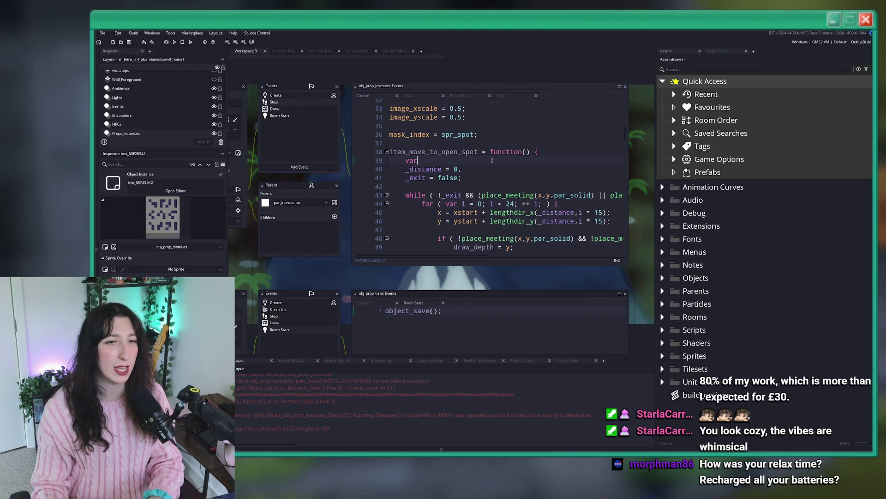
scroll(464, 172, up, 10)
scroll(464, 172, down, 18)
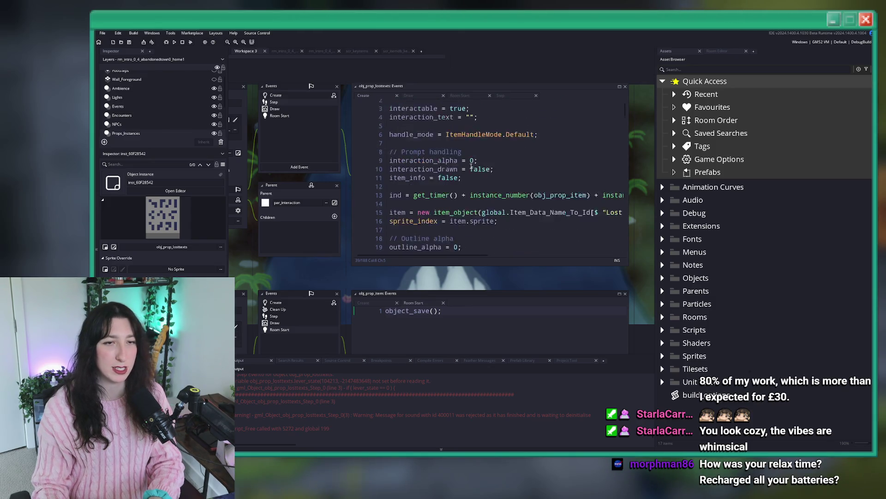
scroll(460, 145, down, 20)
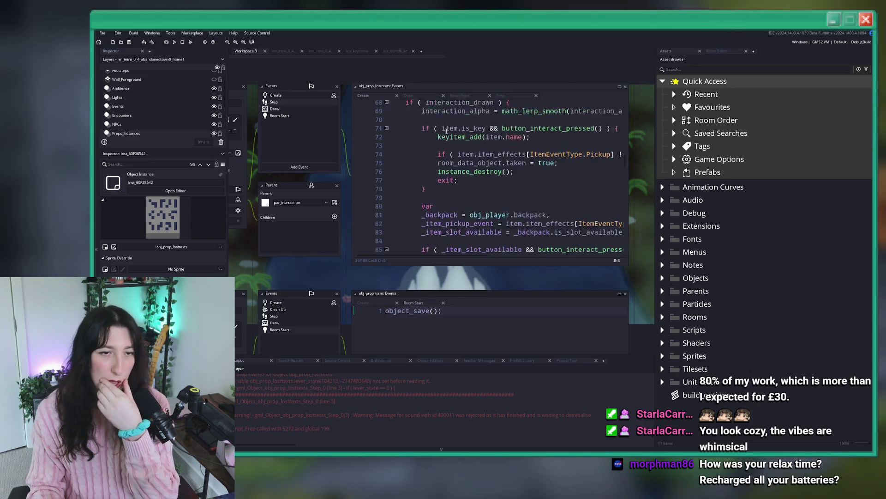
scroll(488, 131, down, 14)
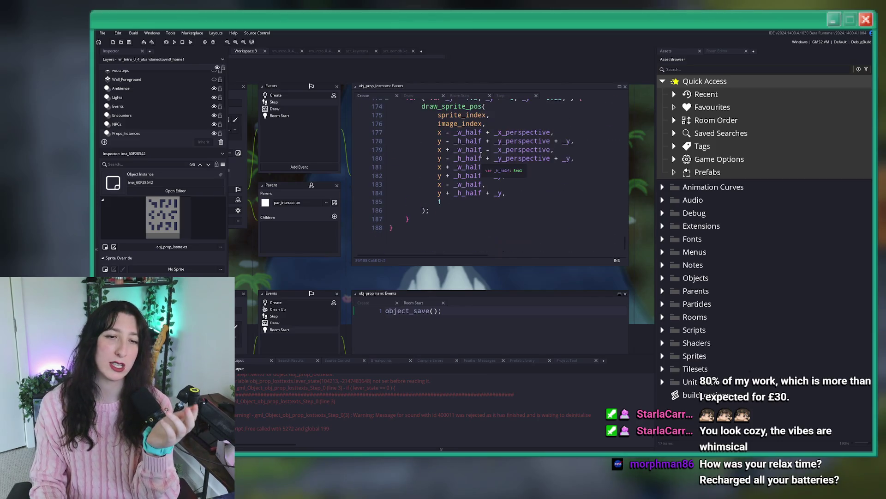
drag(627, 253, 626, 101)
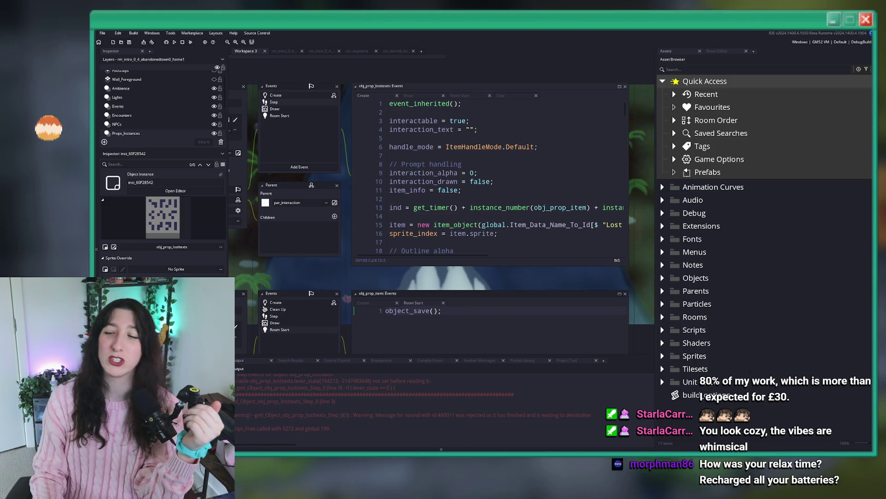
click(505, 156)
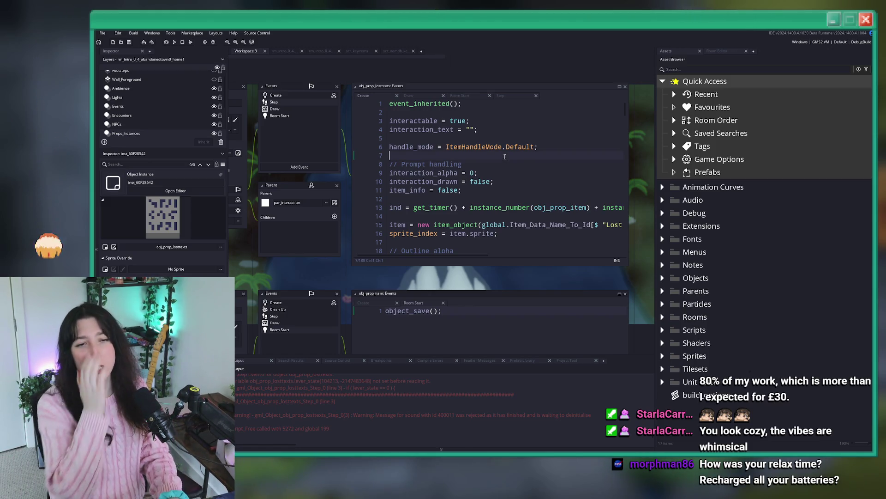
key(F5)
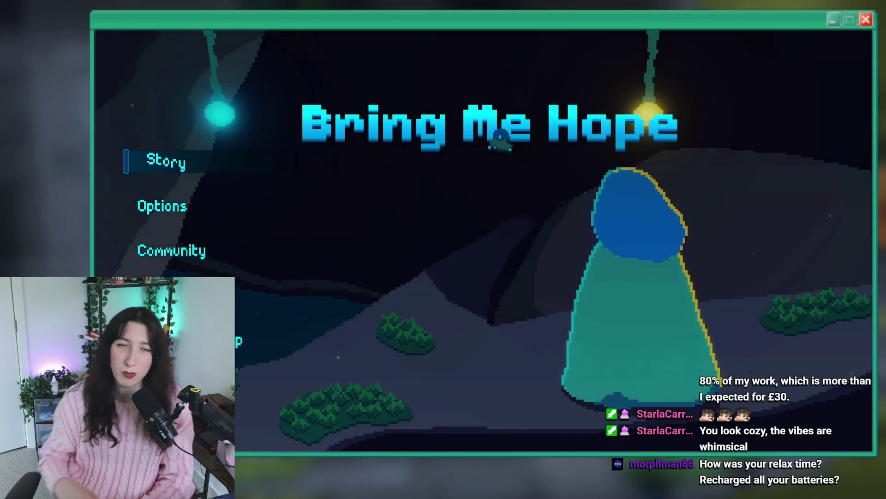
Start a Story game and jump to the abandoned town home room with the debug console's room_goto.
click(175, 167)
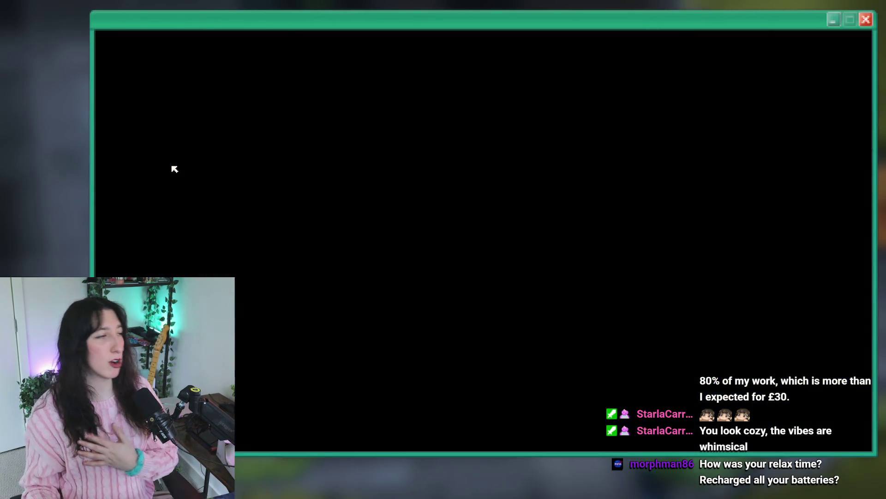
key(grave)
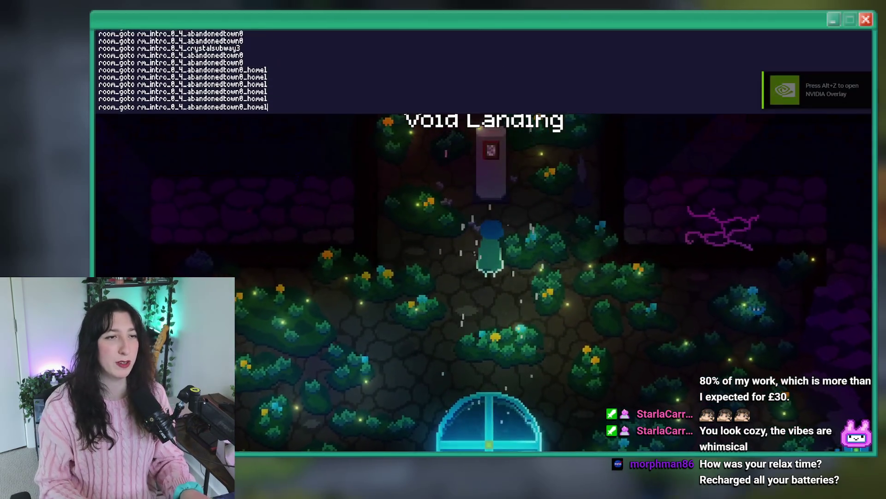
key(Up)
key(Return)
key(grave)
key(Up)
key(Return)
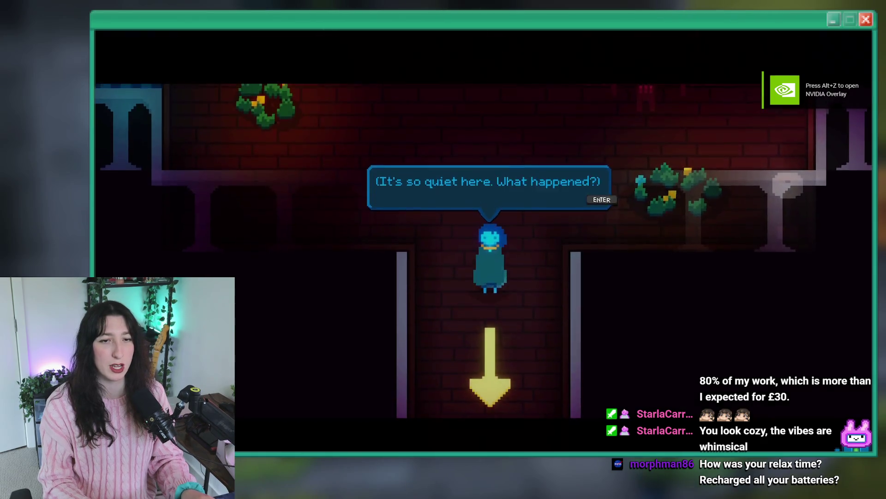
key(Return)
Walk to the Lost Texts chest, expand its description with Shift, and pick it up.
key(w)
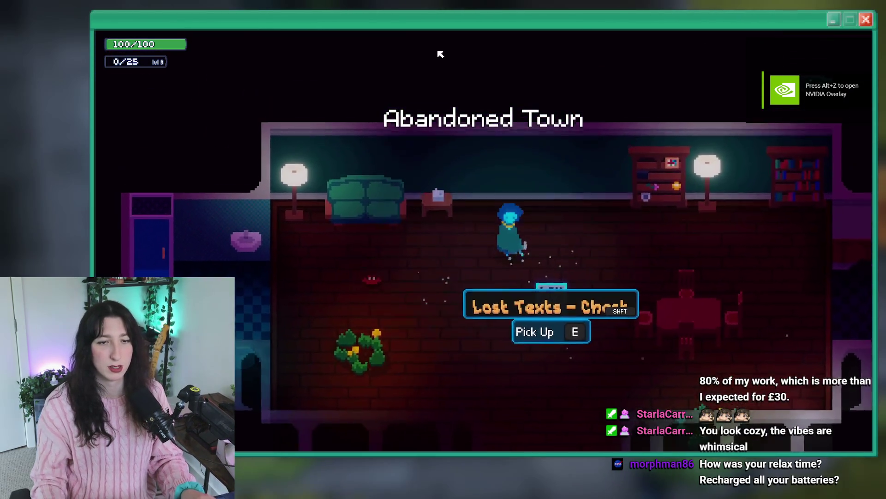
key(s)
key(d)
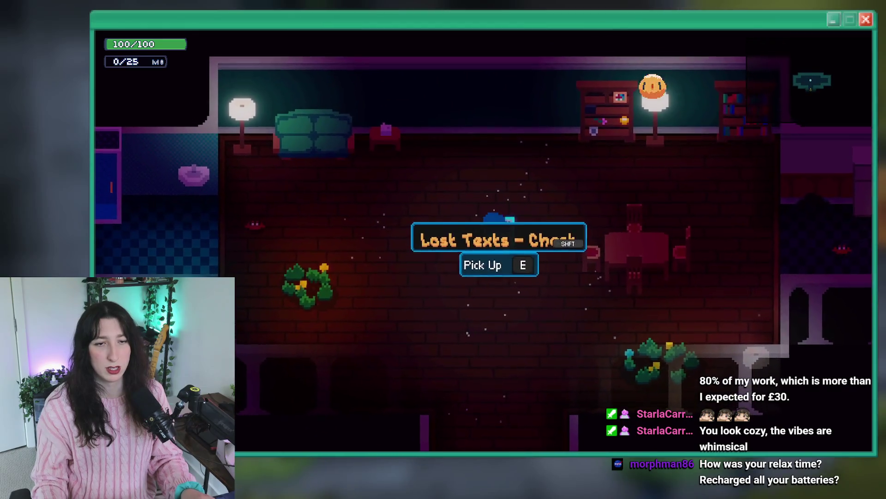
key(a)
key(d)
key(shift)
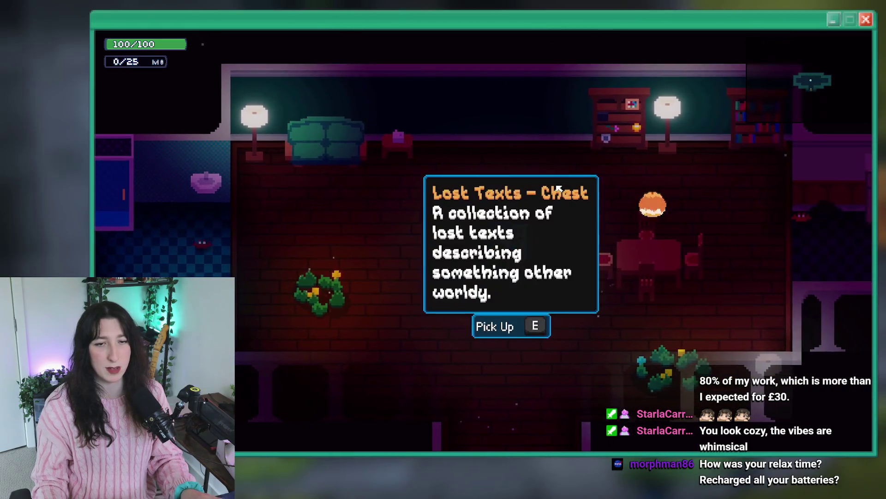
key(shift)
key(e)
Check Lost Texts and its full-size image in the key items book, then close the game.
key(Tab)
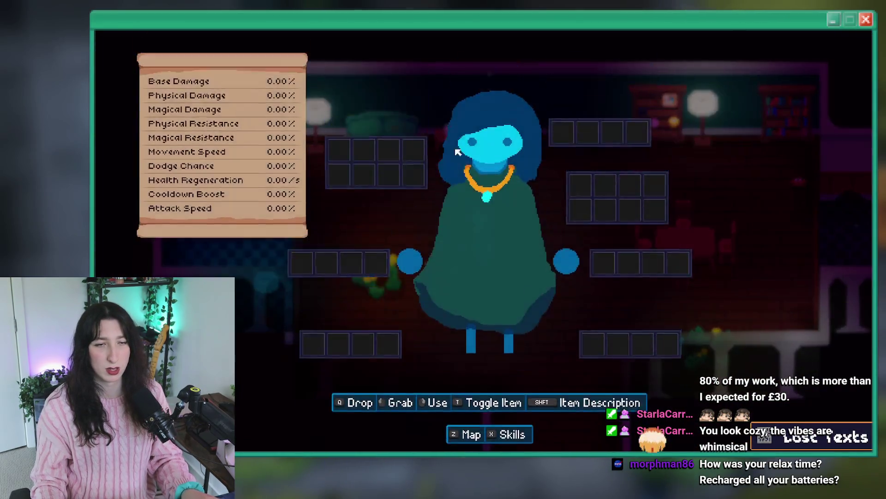
key(x)
key(x)
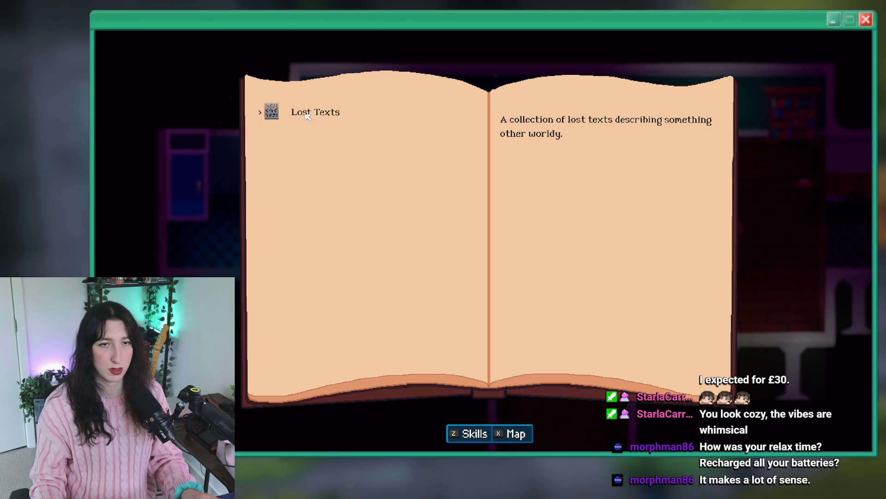
click(307, 115)
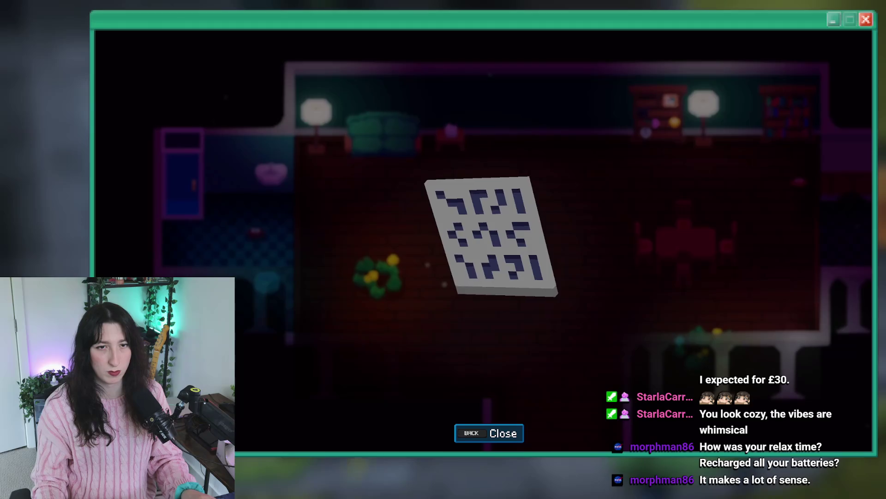
key(BackSpace)
key(Tab)
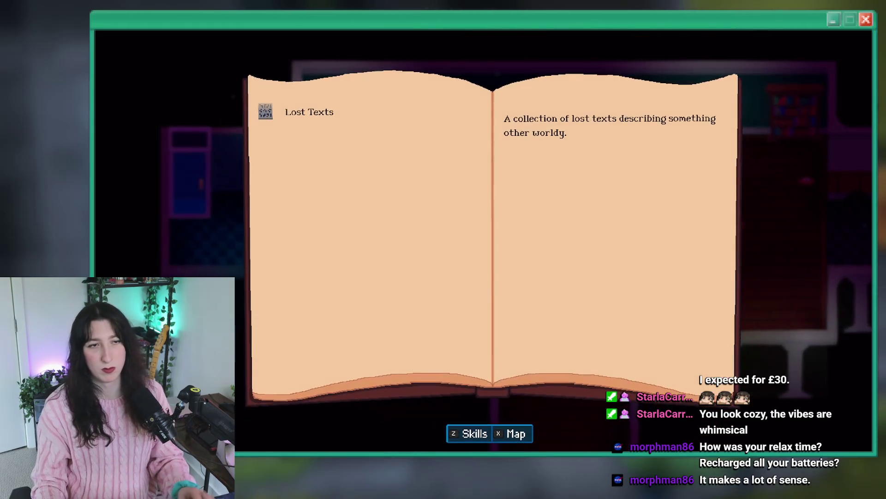
key(Escape)
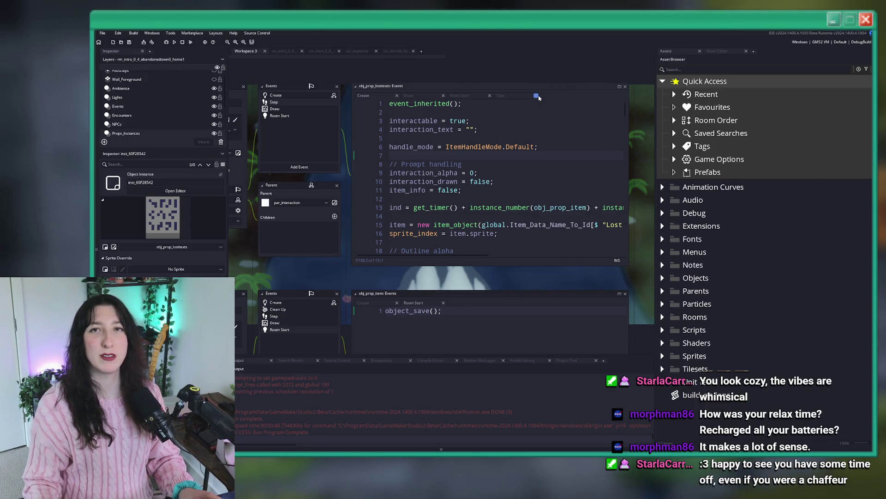
Locate obj_prop_losttexts' Create event code among the workspace's object editors.
scroll(461, 114, down, 2)
drag(319, 122, 358, 155)
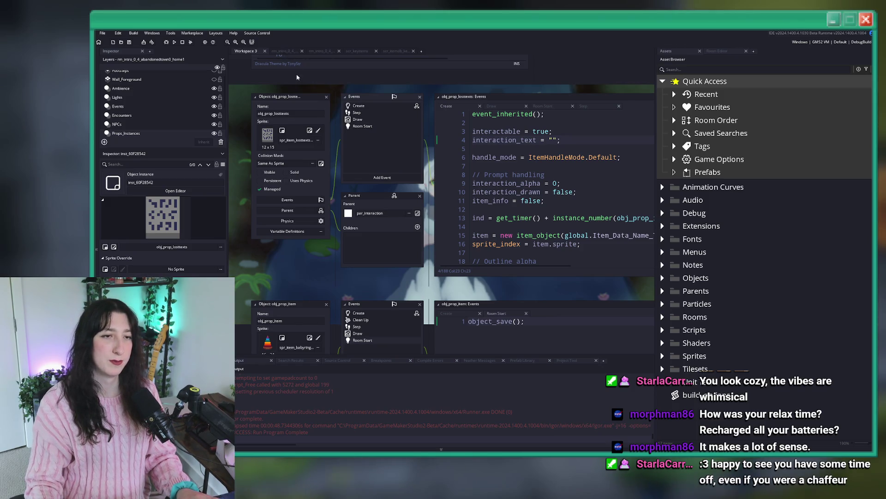
click(282, 52)
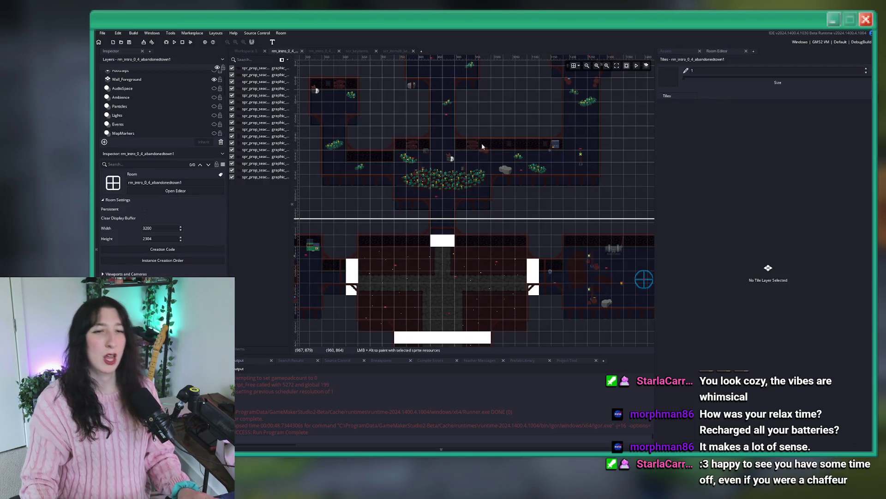
click(250, 52)
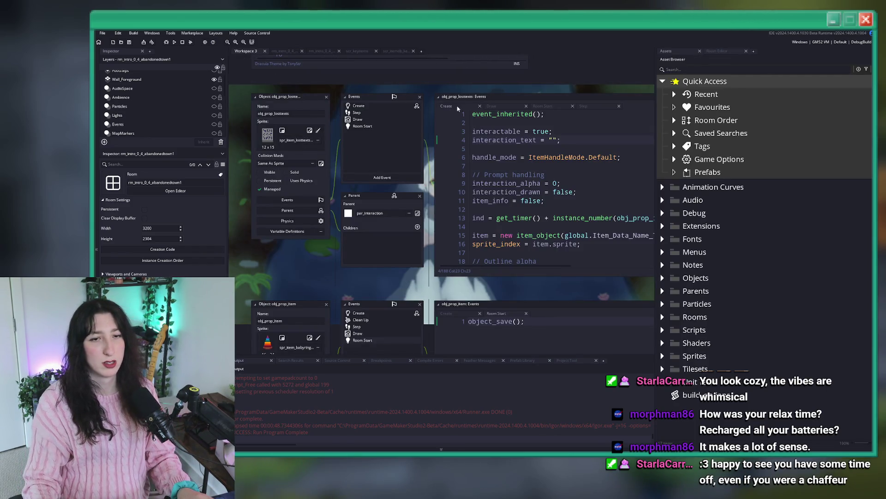
scroll(535, 152, down, 6)
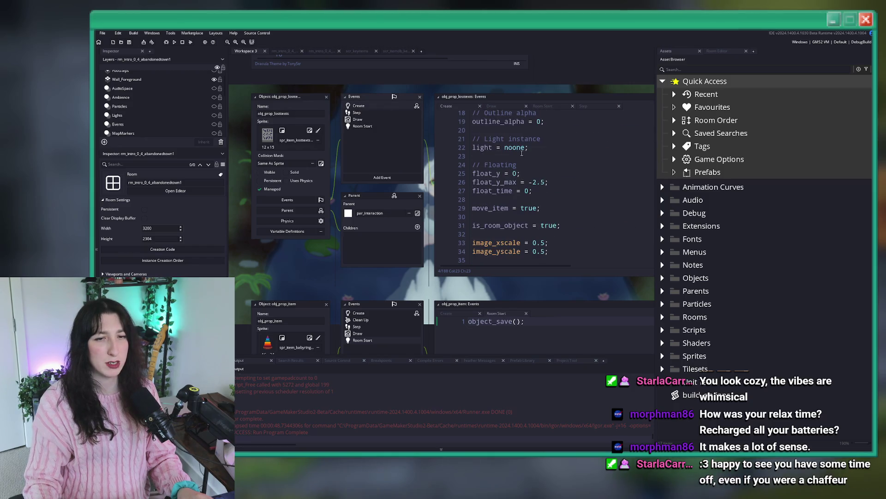
click(386, 120)
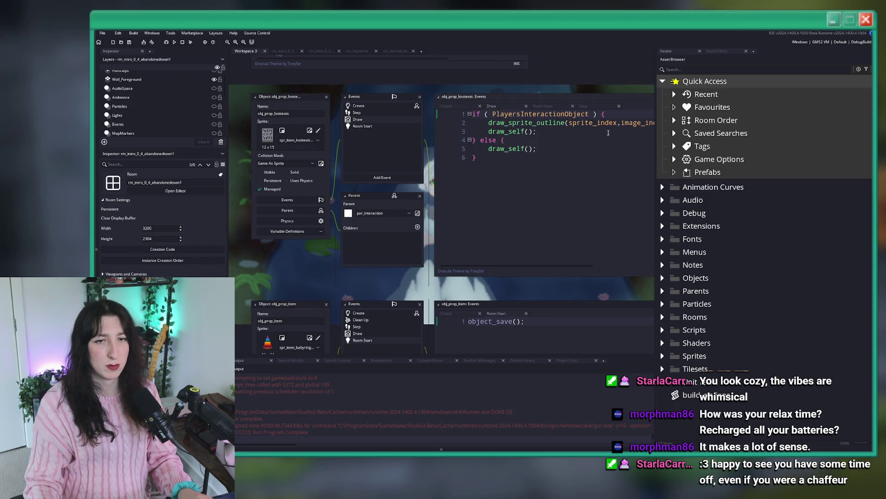
click(368, 106)
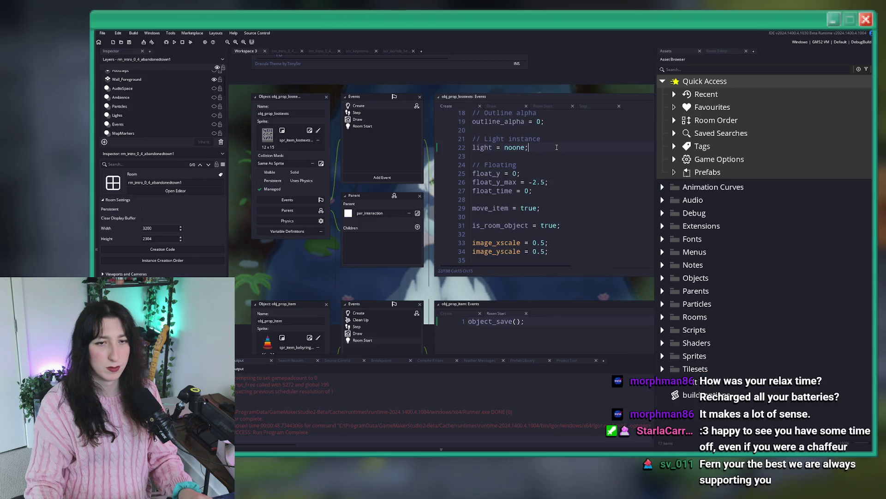
Add 'image_speed = 1;' below the mask_index line, then switch to the scr_itemdb_keys script.
key(ctrl+f)
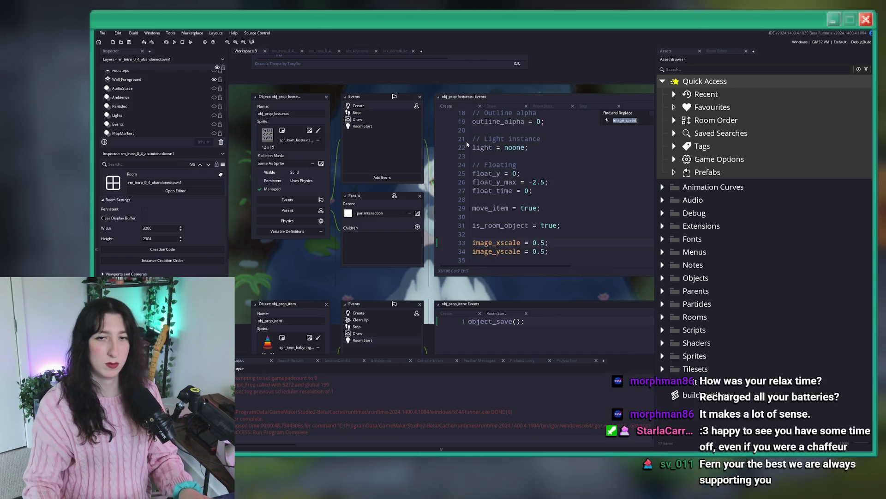
key(Return)
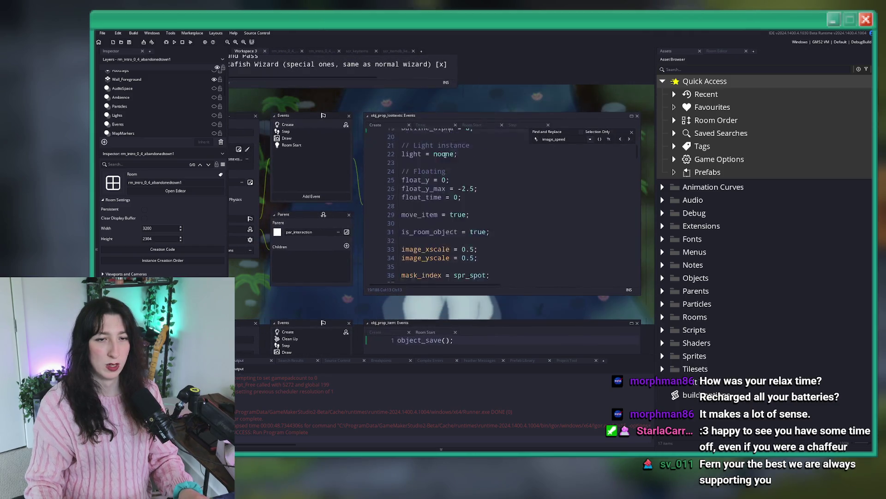
key(Return)
key(Return)
text(image_speed = 1;)
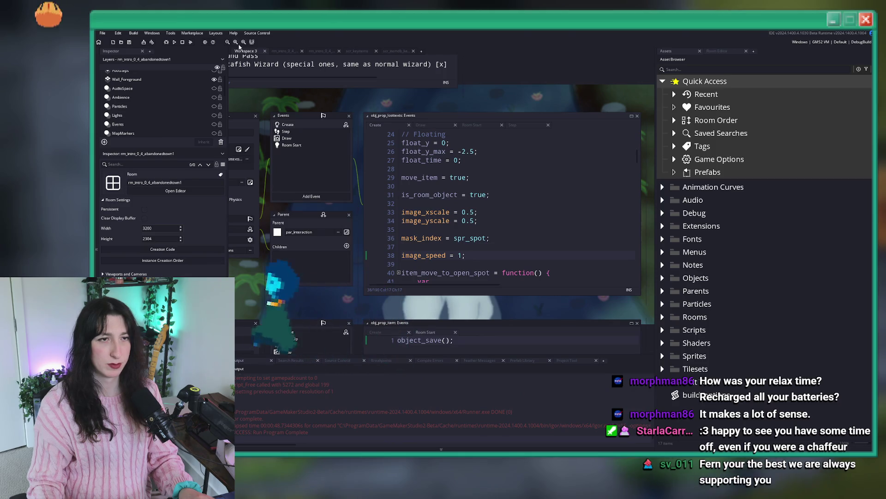
click(396, 51)
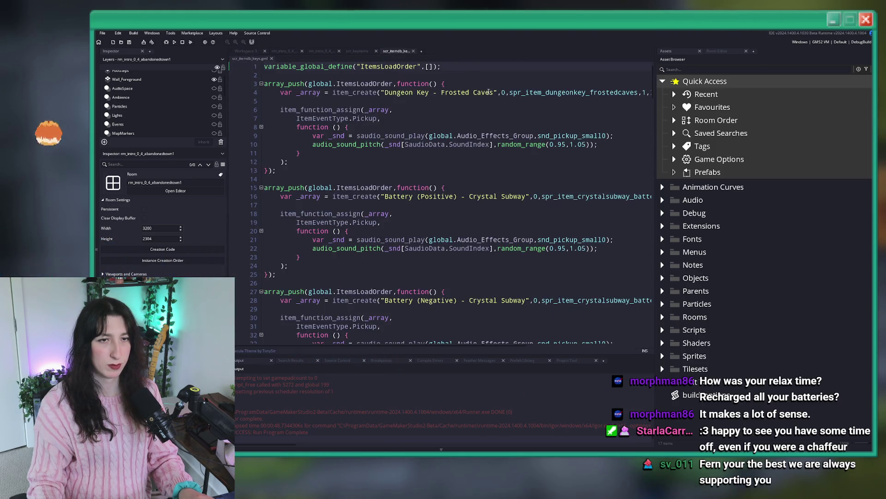
Scroll scr_itemdb_keys to the Lost Texts block and verify its name in spreadsheet cell B187.
click(465, 143)
scroll(484, 194, down, 20)
click(511, 238)
scroll(484, 156, up, 4)
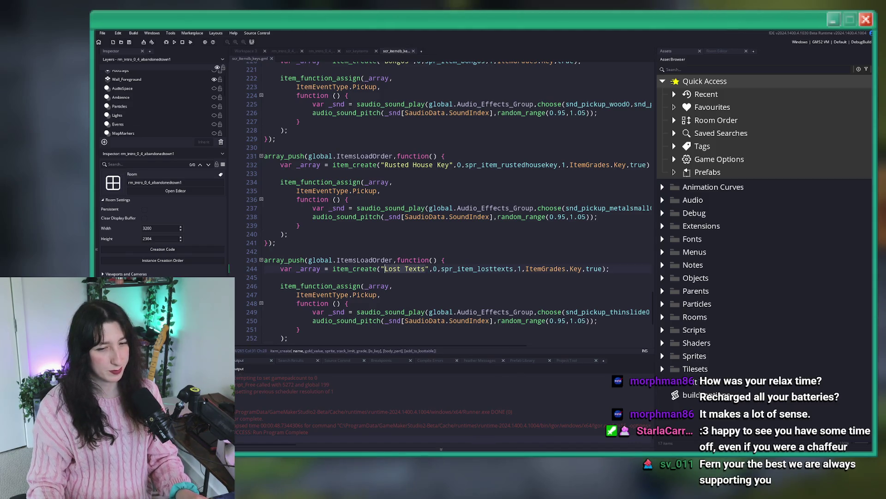
key(alt+Tab)
click(348, 276)
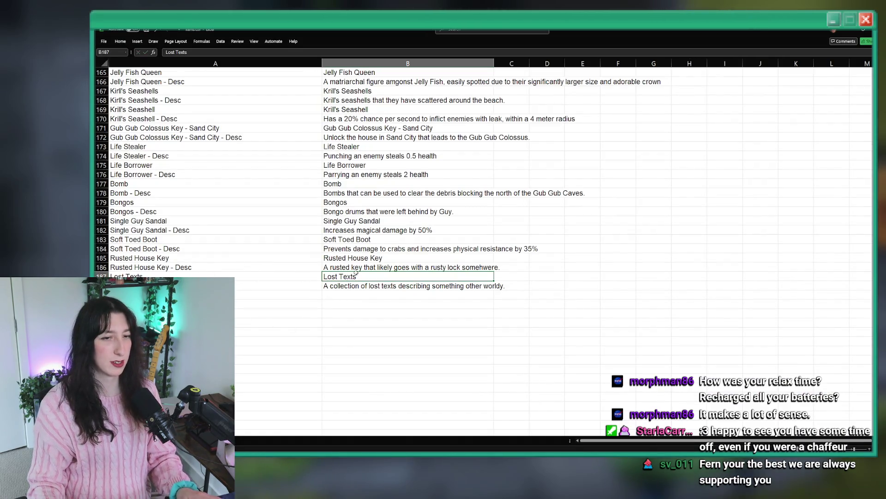
key(alt+Tab)
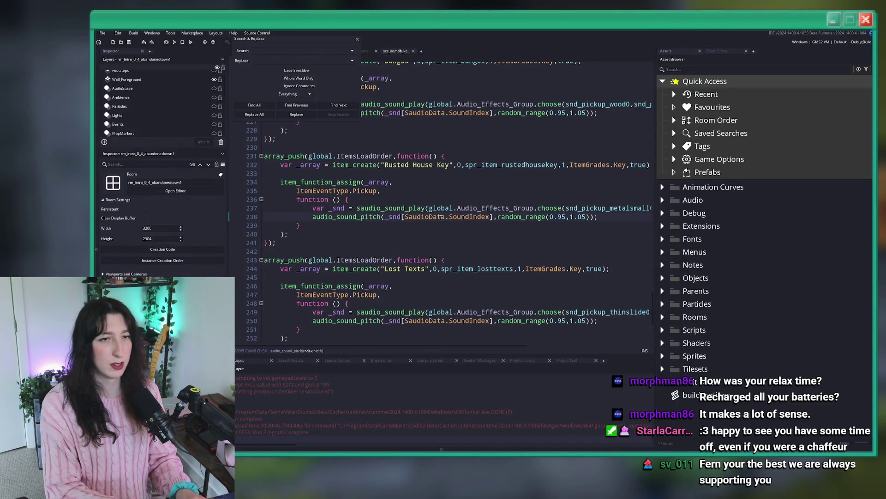
Search the project for 'Chest' and open the result in the tooltips script.
text(Chest)
key(Return)
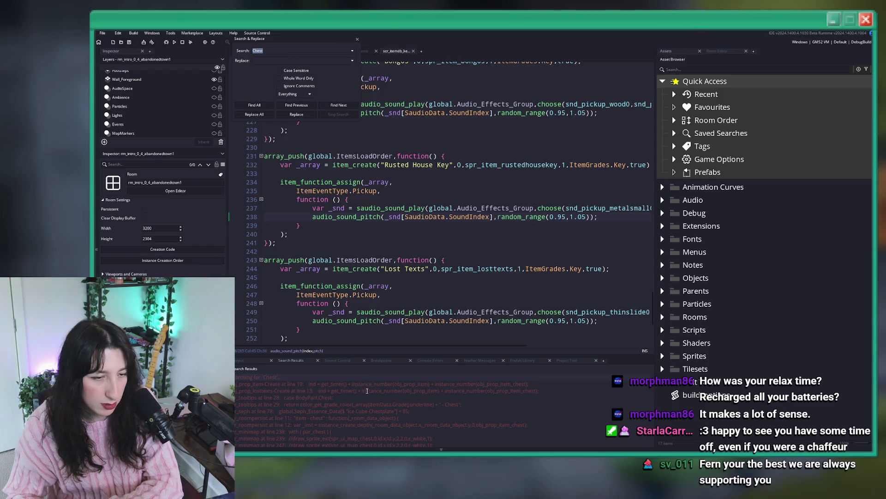
double_click(401, 404)
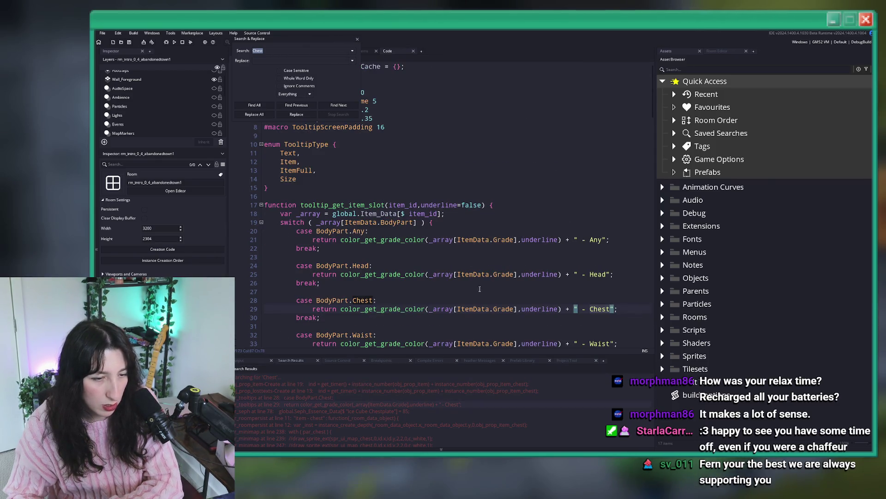
scroll(442, 193, down, 2)
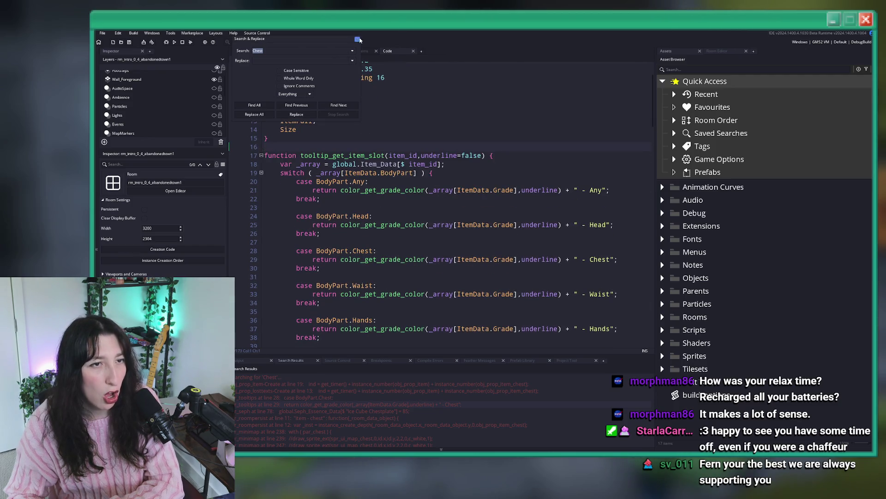
Close the search and inspect the Lost Texts item_create line 244, undoing a stray comma.
click(359, 40)
scroll(376, 101, down, 1)
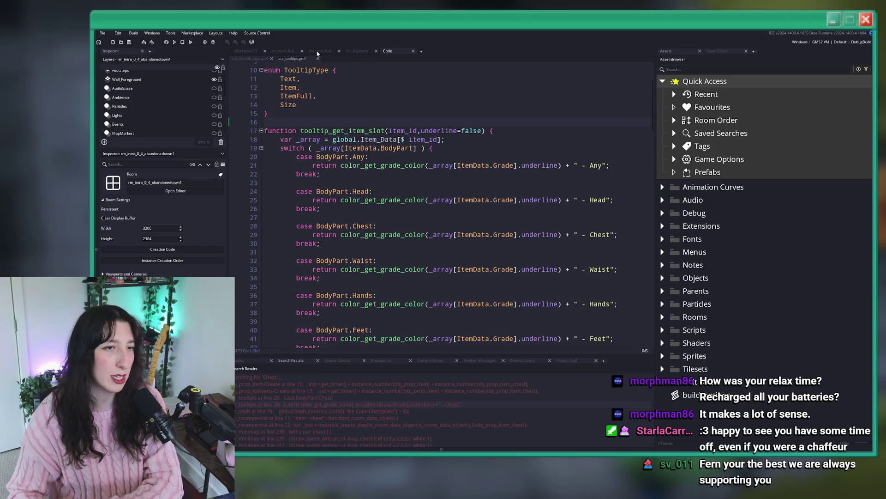
middle_click(298, 59)
scroll(571, 234, down, 3)
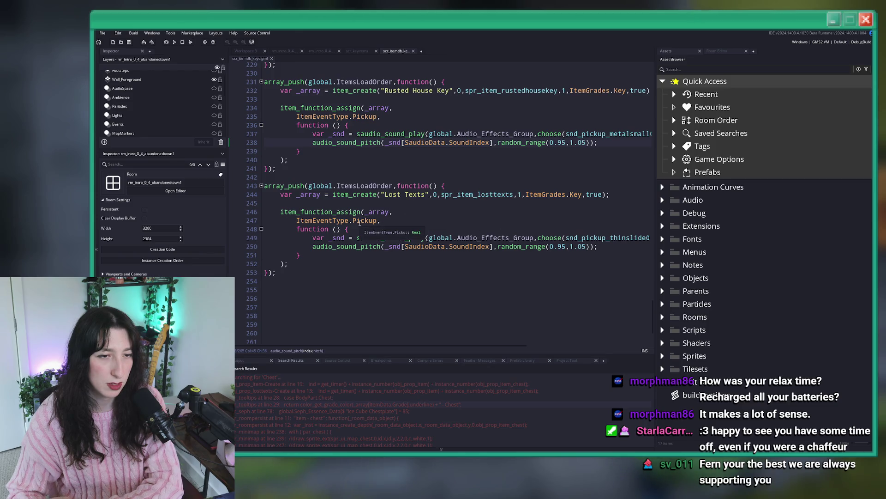
click(589, 195)
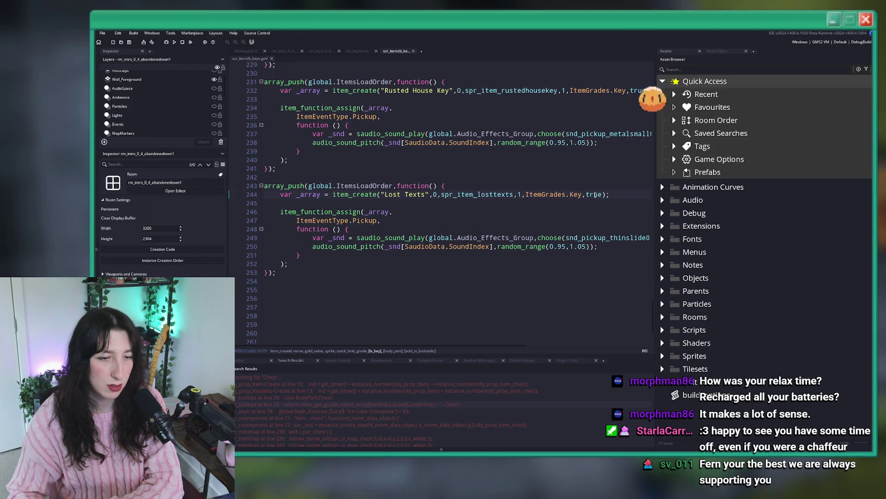
click(603, 194)
text(,)
key(ctrl+z)
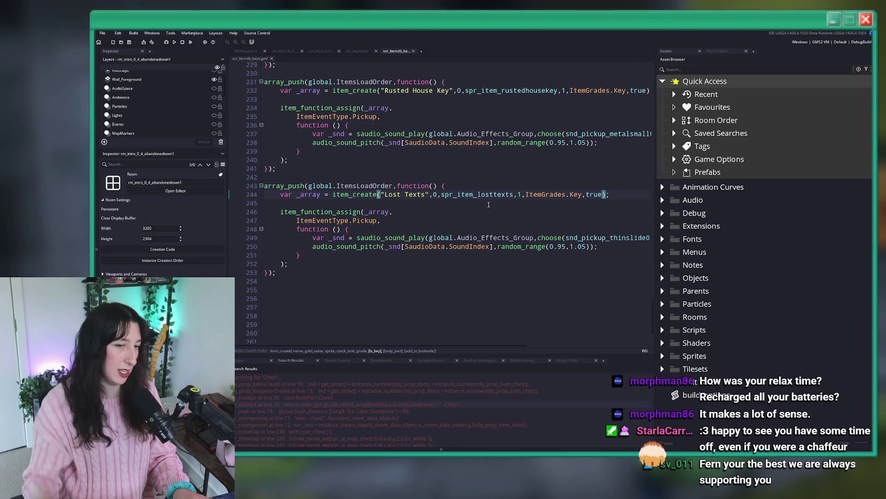
Return to the Chest line in tooltip_get_item_slot in the tooltips script.
double_click(438, 405)
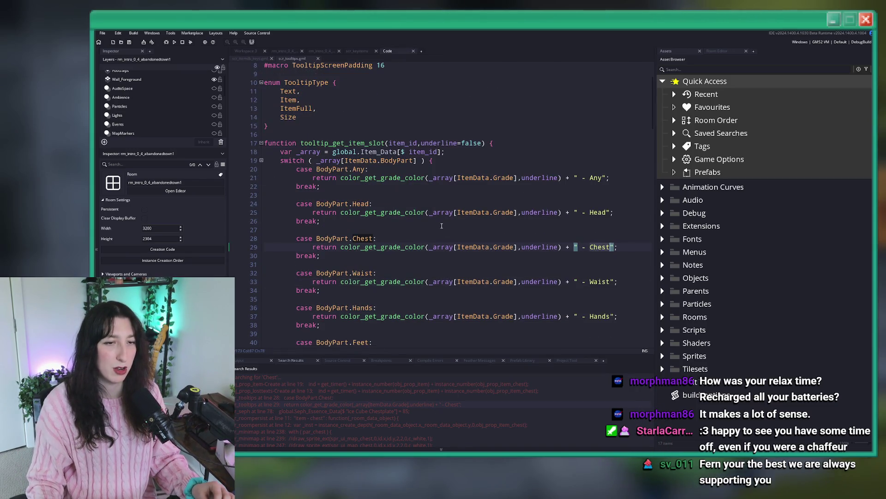
scroll(447, 195, down, 1)
scroll(461, 181, down, 2)
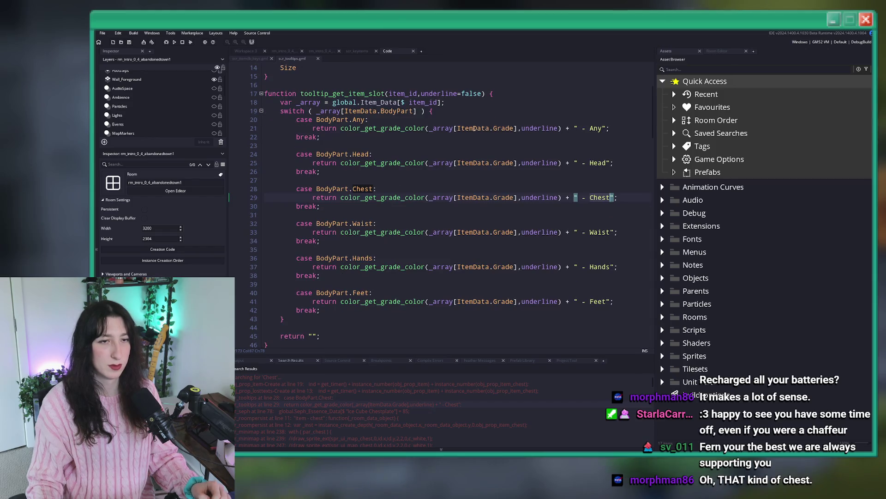
Insert 'if ( !_array[ItemData.IsKey] ) {' at the top of tooltip_get_item_slot.
key(Return)
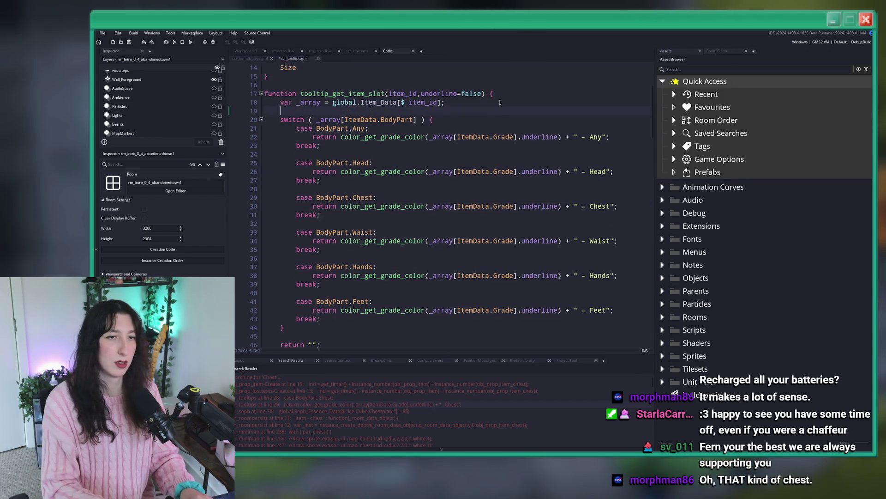
key(BackSpace)
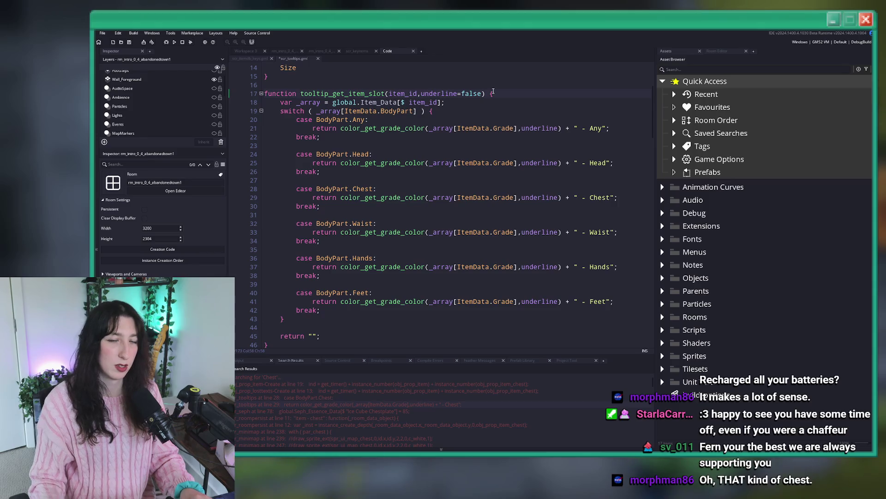
key(Return)
text(!)
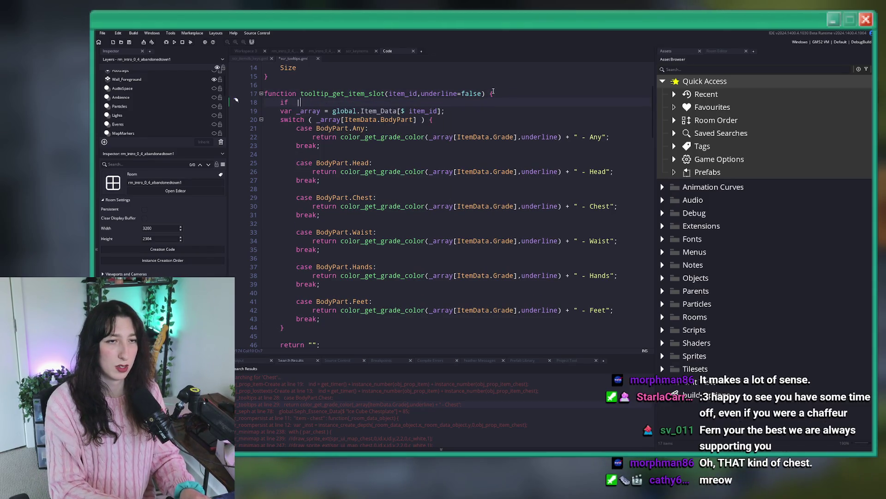
text(( )
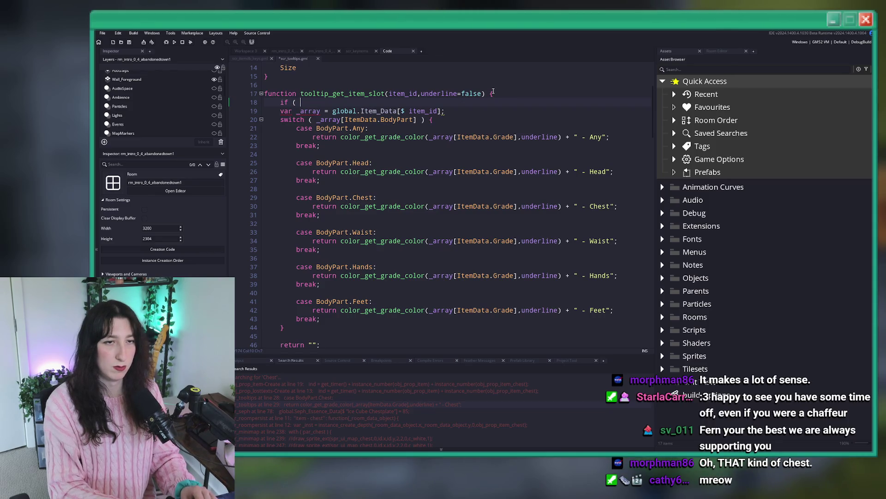
text(_array[ItemData.)
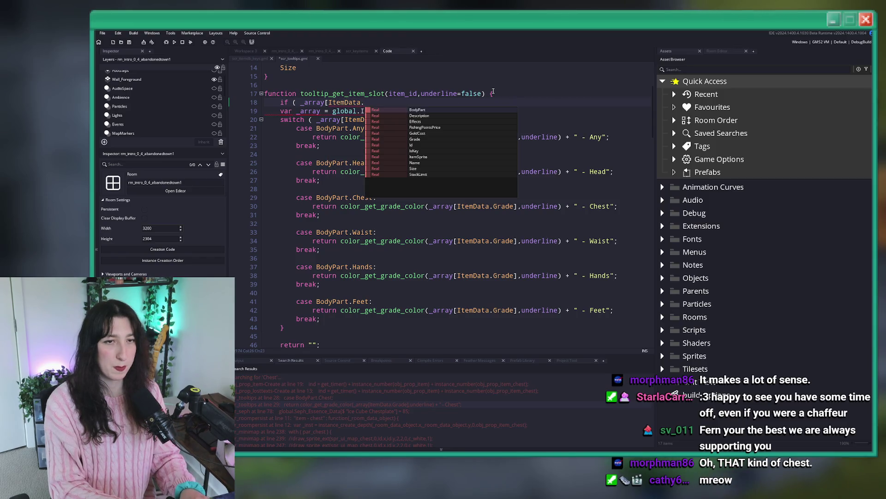
text(Ty)
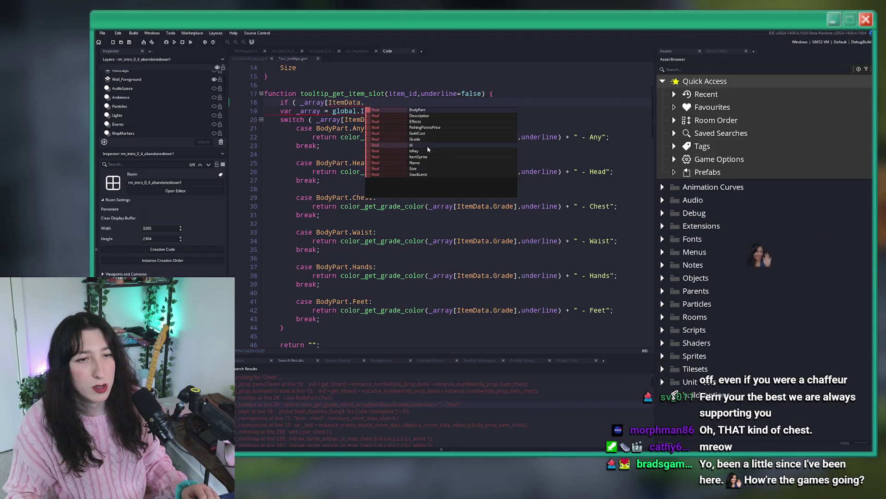
click(425, 152)
text(] ) {)
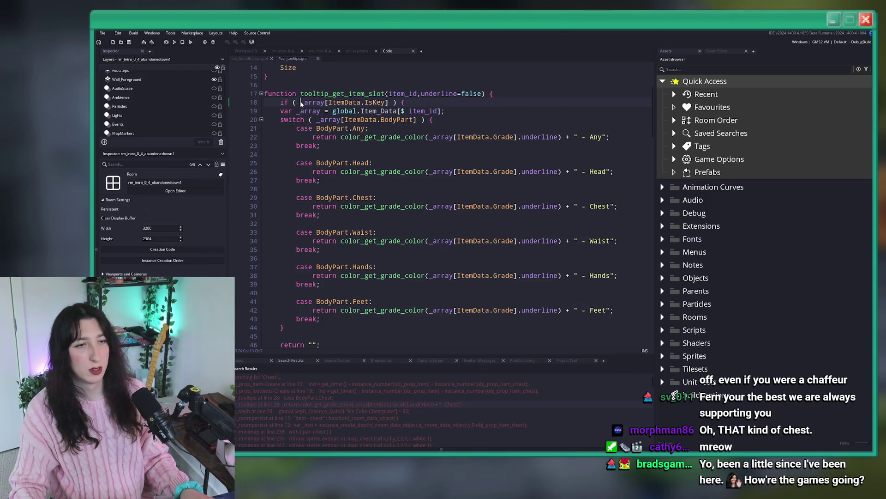
text(})
Indent the switch block inside the key-item check and build and run with F5.
drag(301, 327, 265, 108)
key(Tab)
click(409, 119)
key(F5)
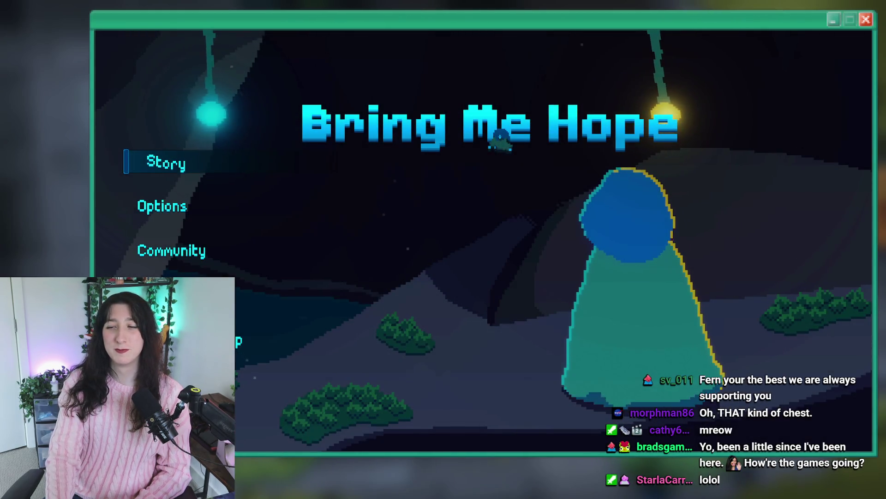
Start Story mode and walk through the pink pillar door into Abandoned Town.
click(201, 154)
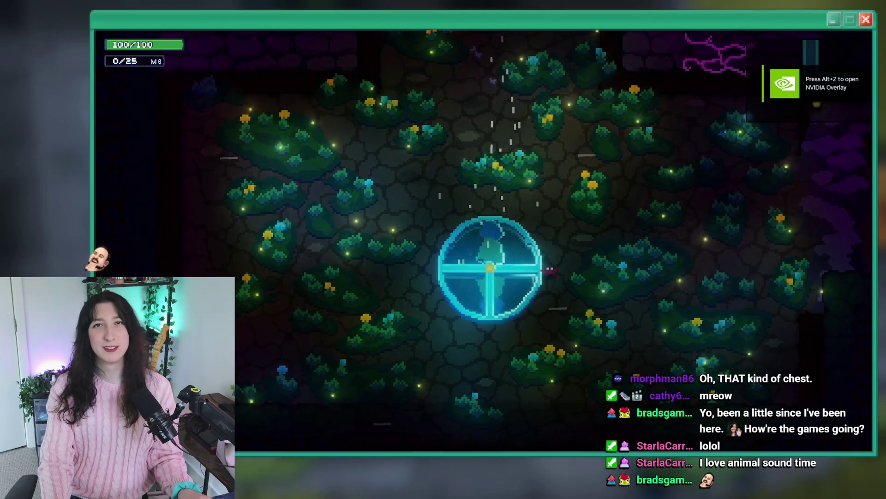
key(w)
key(s)
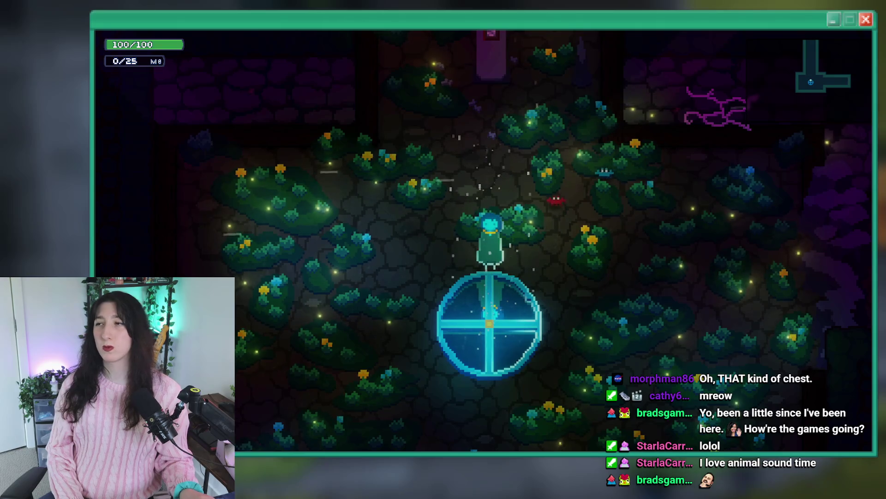
key(w)
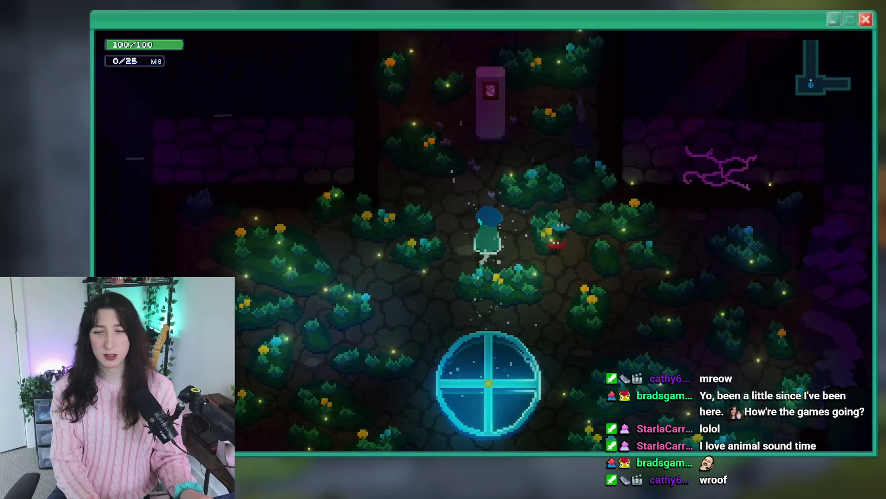
key(s)
key(w)
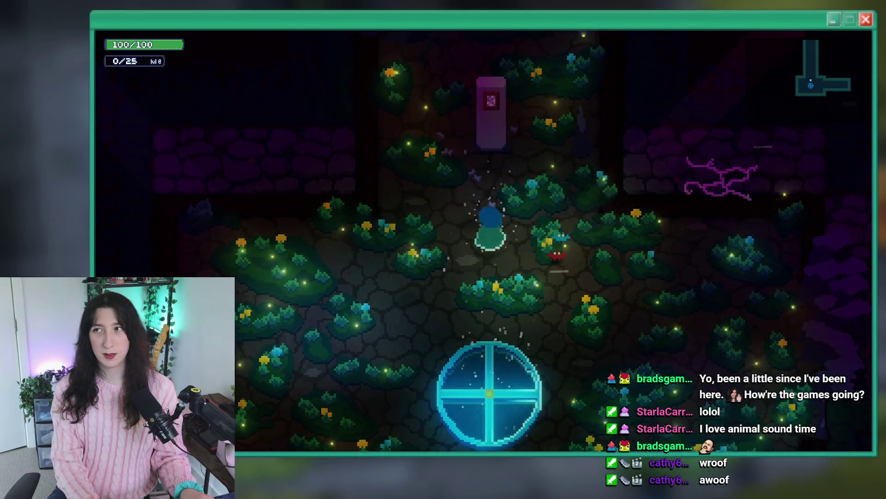
key(w)
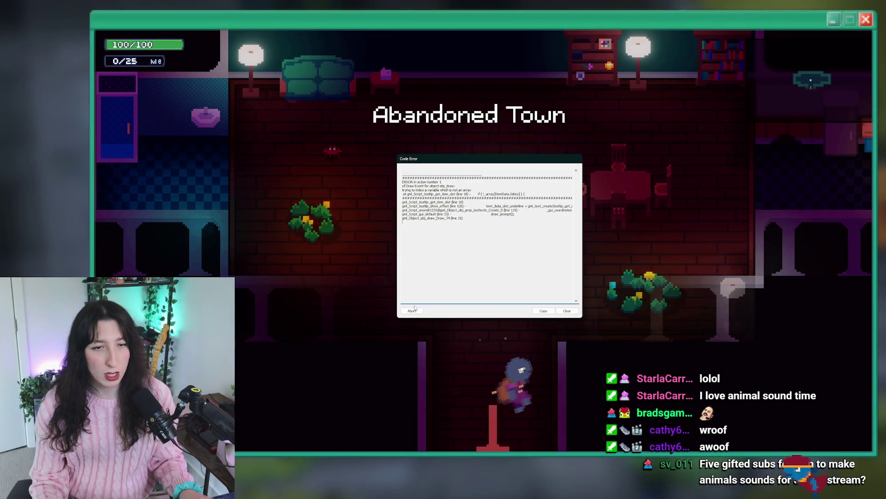
Abort the tooltip Code Error dialog to return to the editor.
key(alt+Tab)
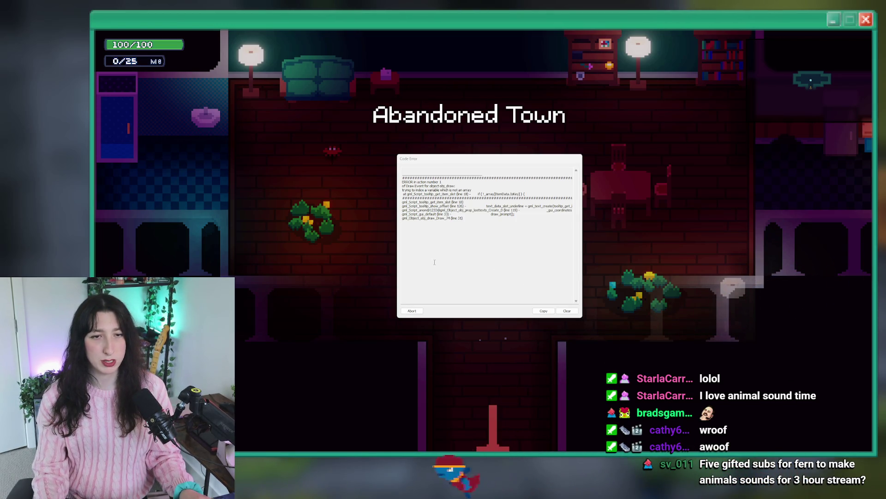
key(alt+Tab)
click(412, 312)
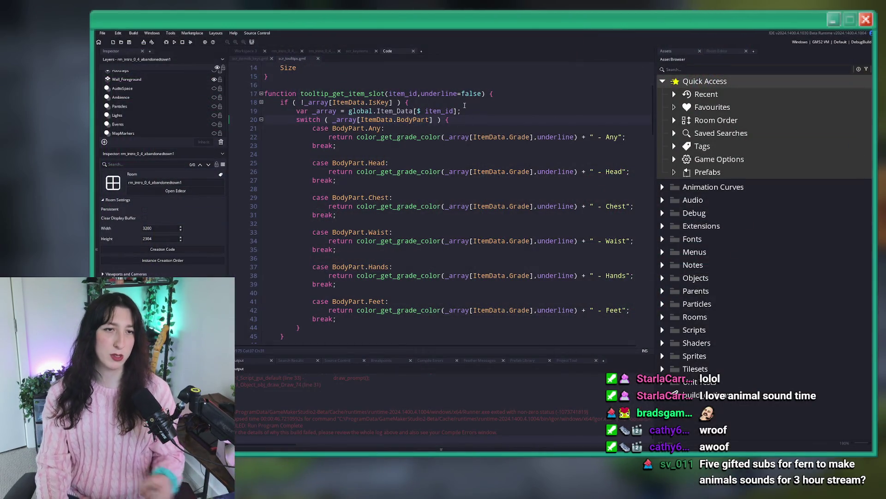
Move the IsKey if-line below the var _array item data line, then rebuild with F5.
scroll(446, 106, up, 2)
click(309, 139)
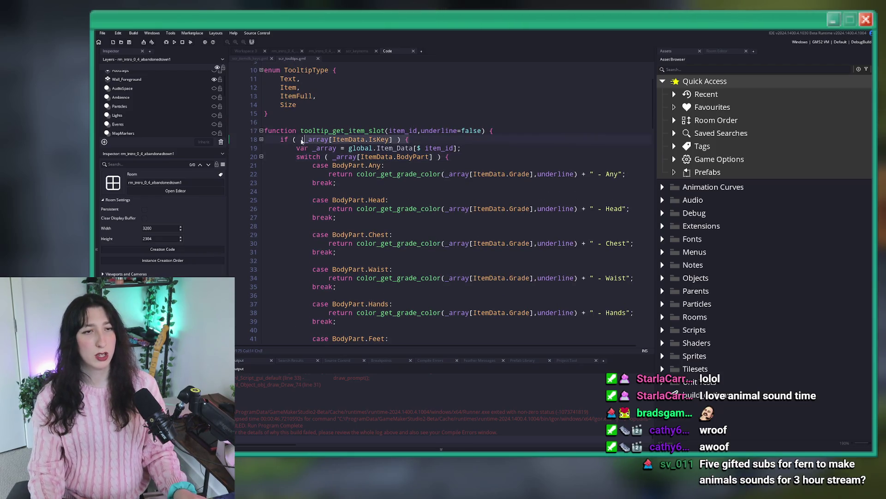
drag(298, 148, 281, 139)
key(BackSpace)
key(BackSpace)
key(BackSpace)
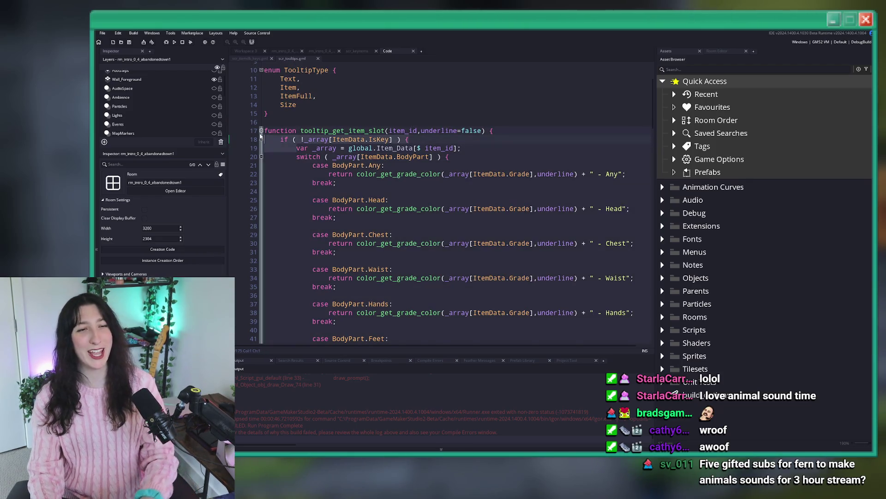
key(Return)
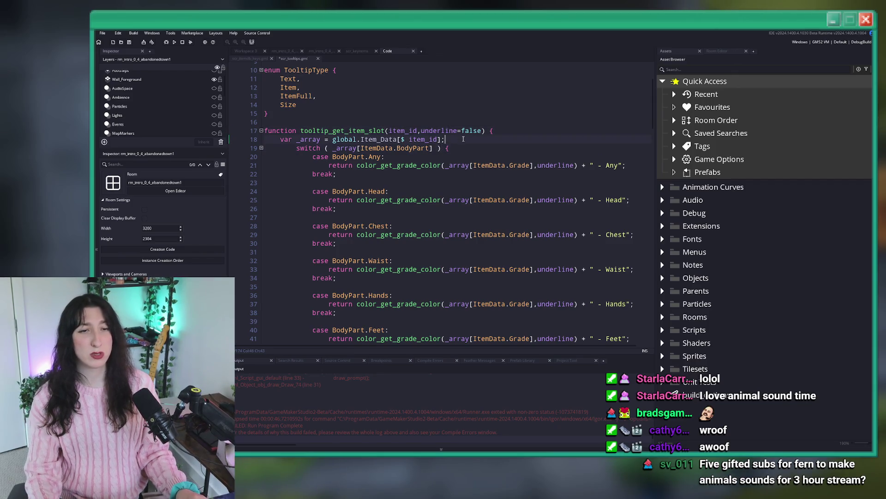
key(ctrl+z)
key(ctrl+z)
scroll(332, 287, down, 5)
scroll(332, 286, up, 4)
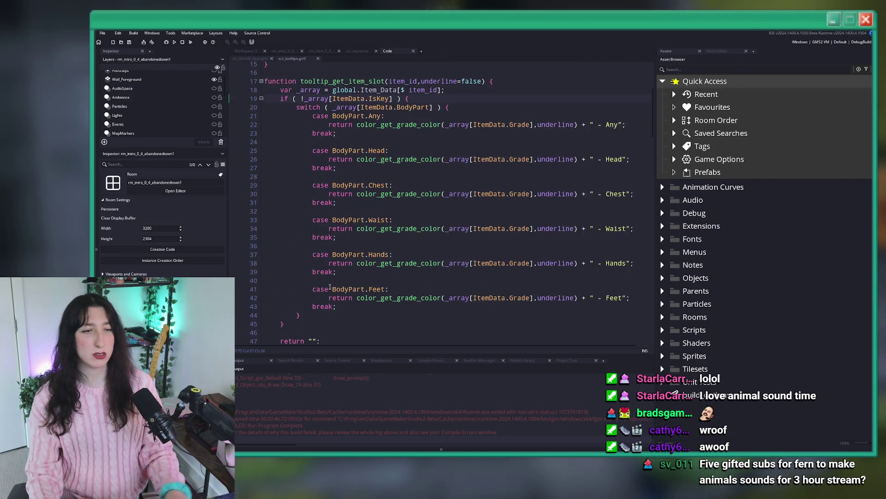
key(F5)
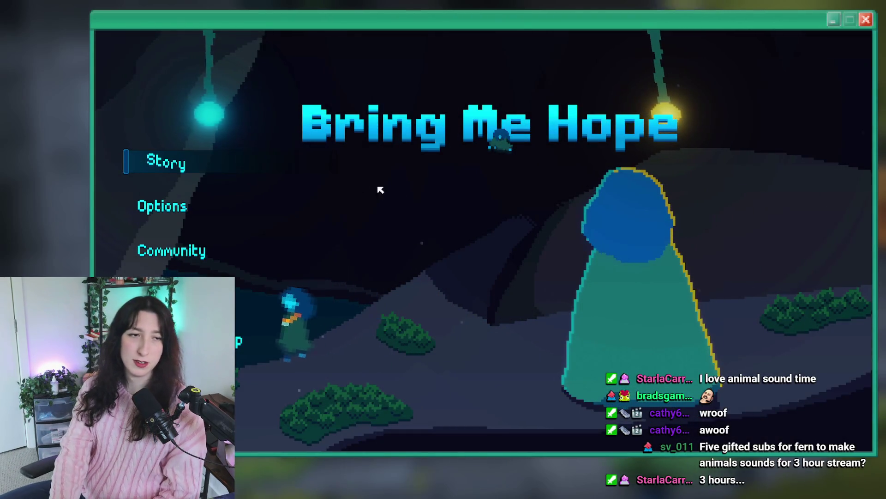
Start Story, jump to Abandoned Town, and expand the Lost Texts prop's tooltip.
click(208, 157)
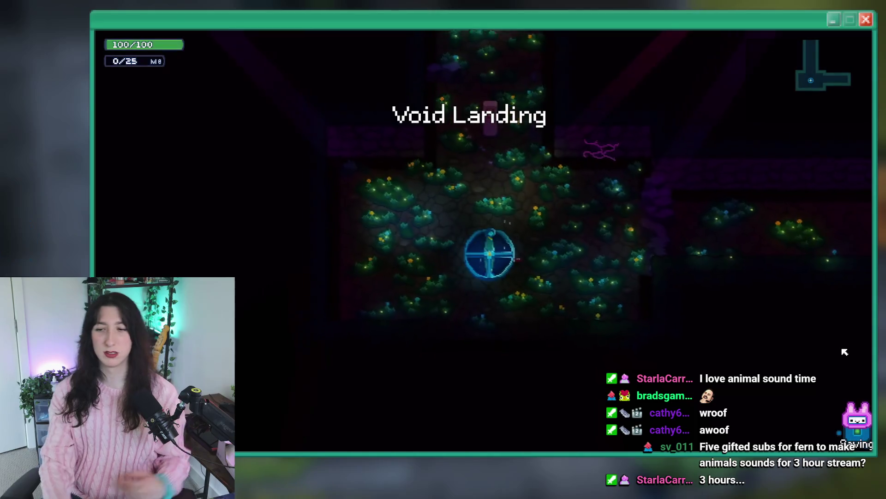
key(grave)
key(Return)
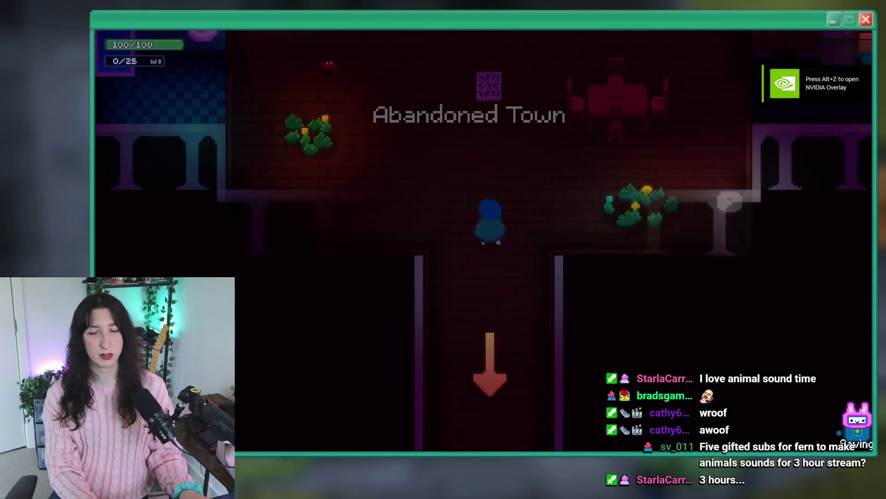
key(Up)
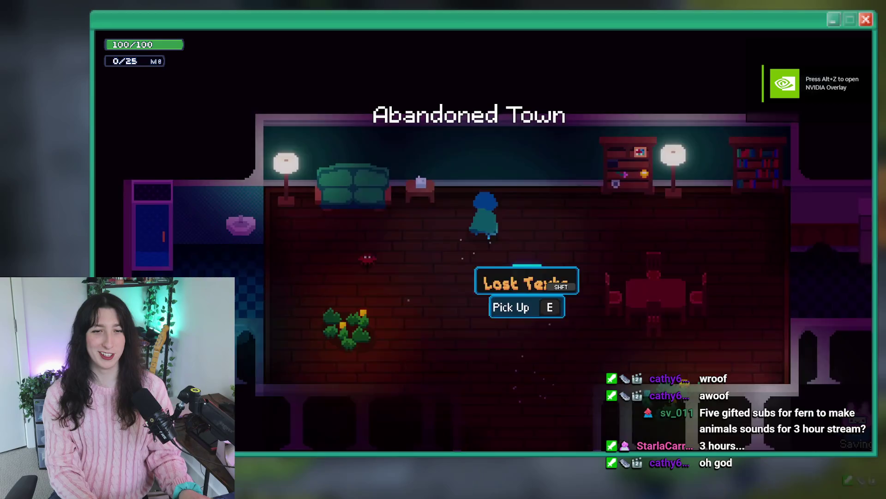
key(Left)
key(Down)
key(Up)
key(Right)
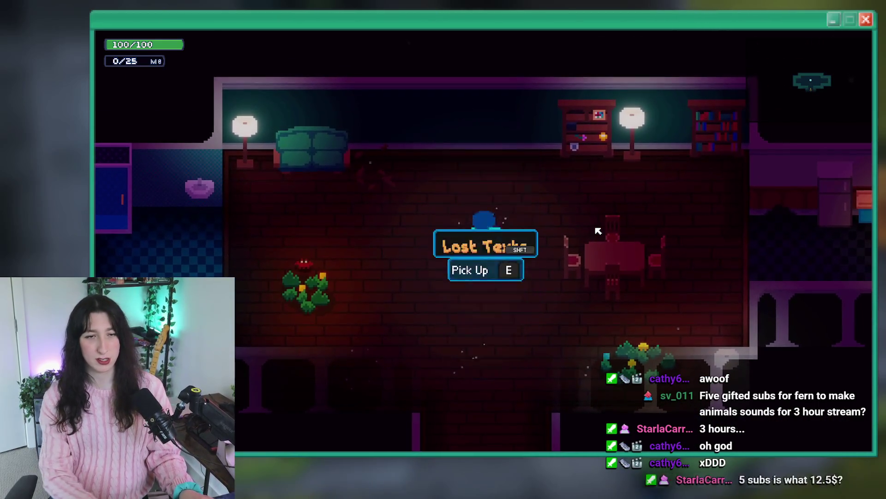
key(a)
key(Tab)
key(Tab)
Spawn a Water Bubble with item_spawn "Water Bubble" and compare its expanded tooltip to Lost Texts'.
key(grave)
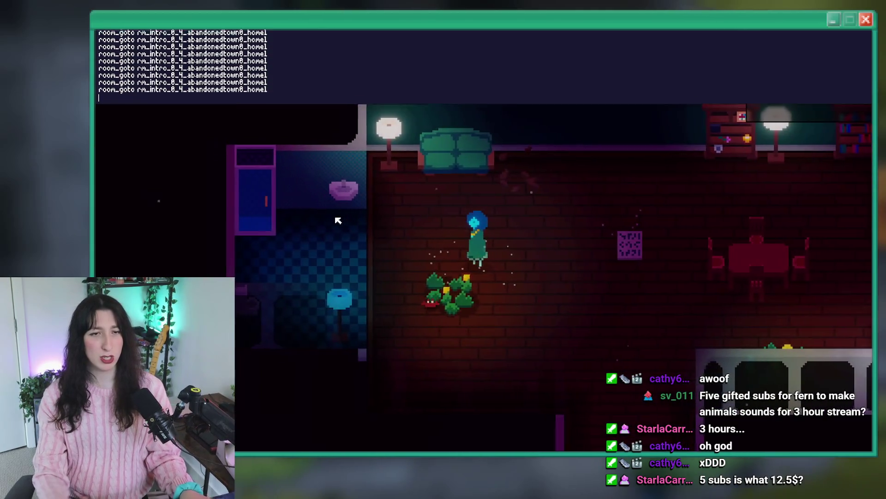
text(item_spawn "Water Bubble)
key(Return)
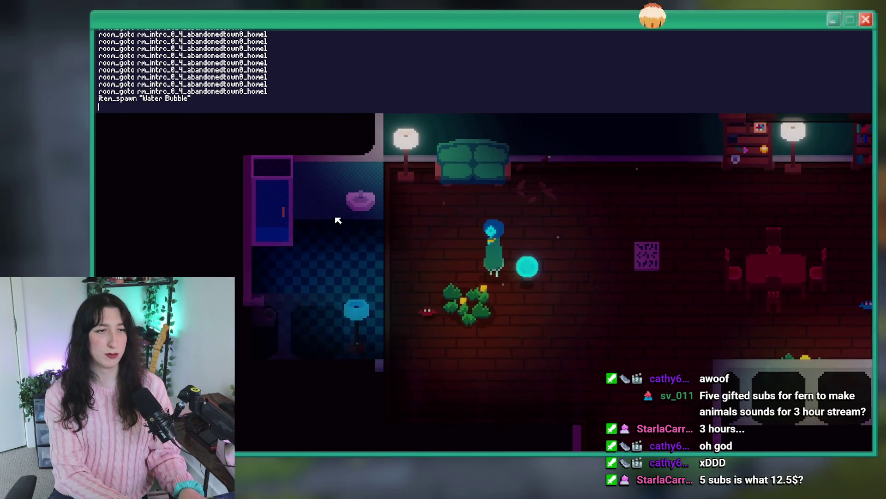
key(grave)
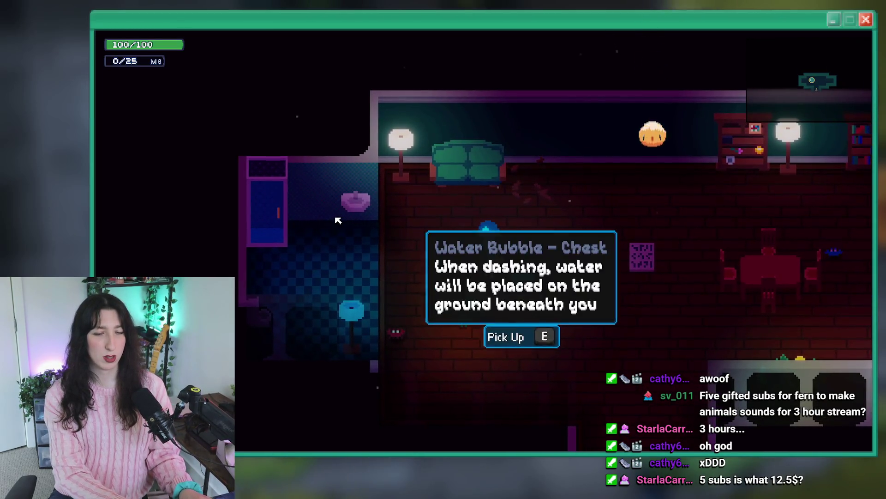
key(shift)
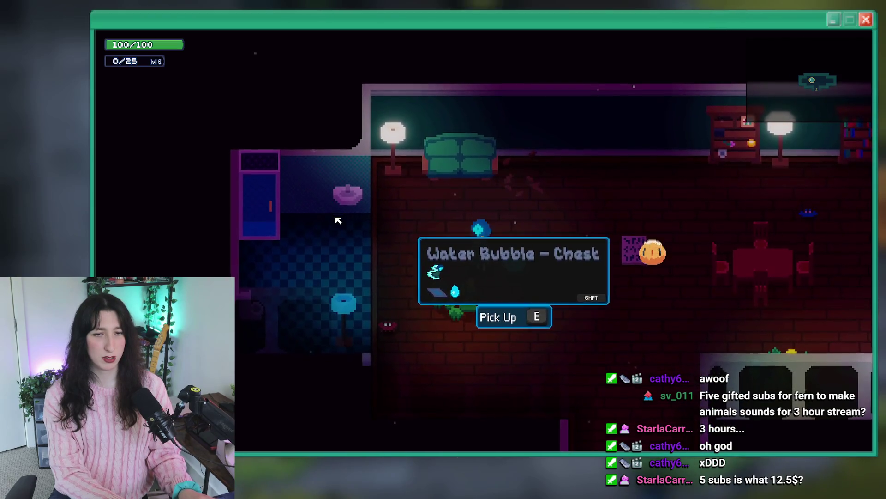
key(d)
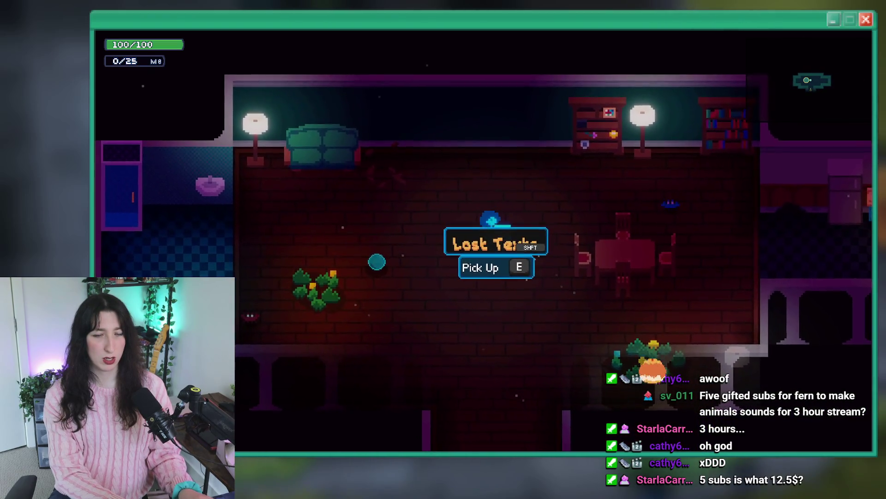
key(a)
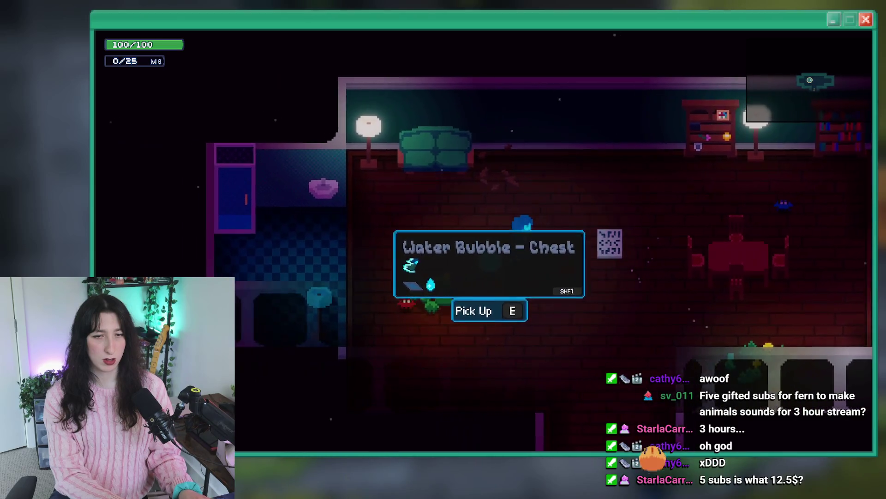
key(d)
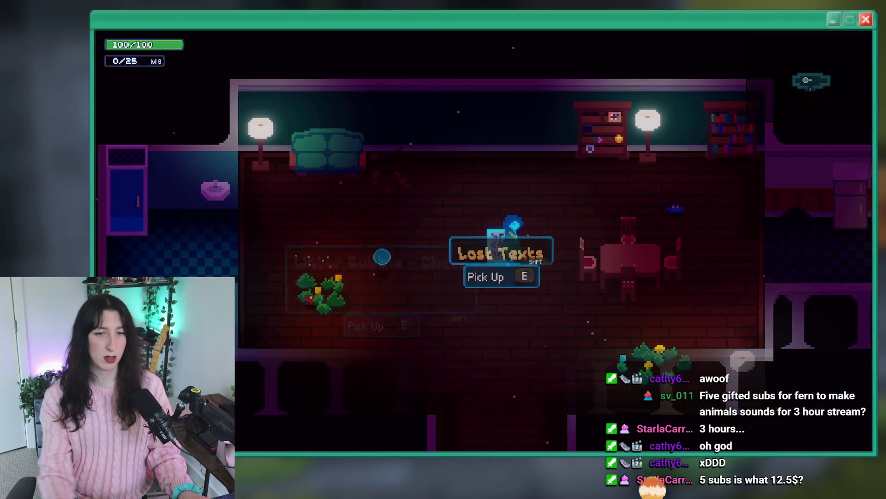
key(shift)
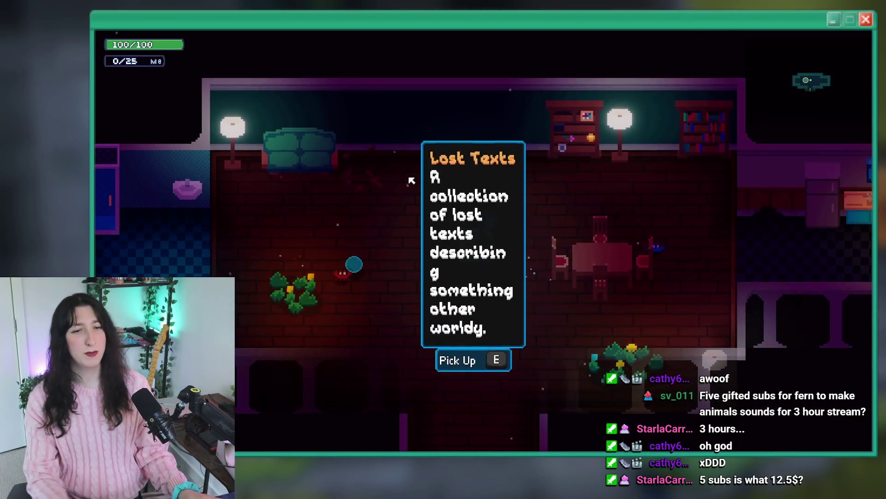
key(alt+Tab)
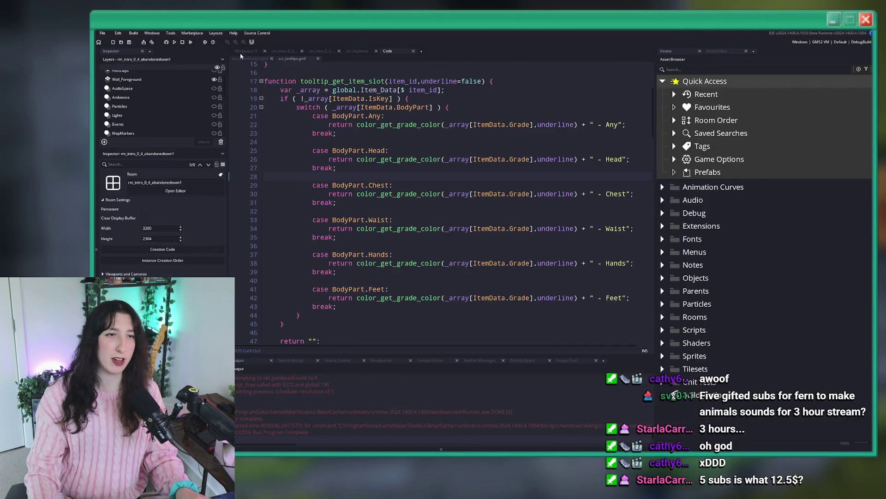
Switch to Workspace 3 and scroll the prop's Create code to the draw_prompt section.
click(241, 51)
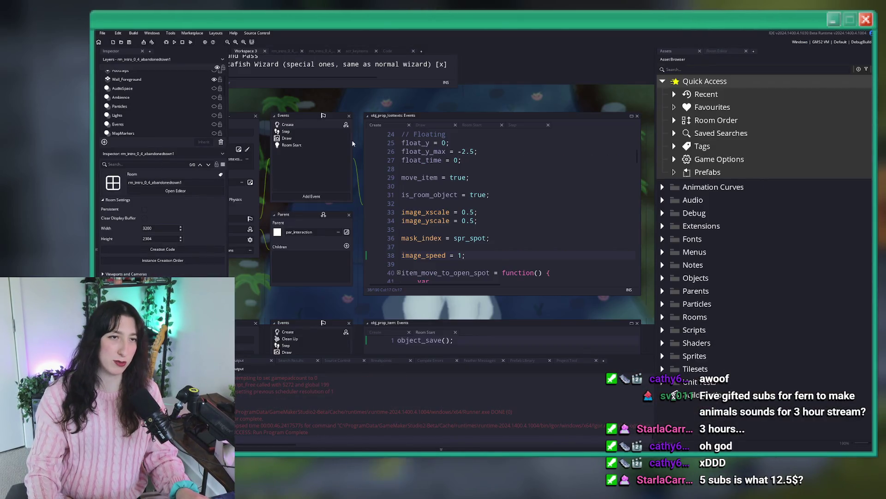
scroll(526, 194, down, 5)
click(531, 215)
scroll(532, 214, down, 6)
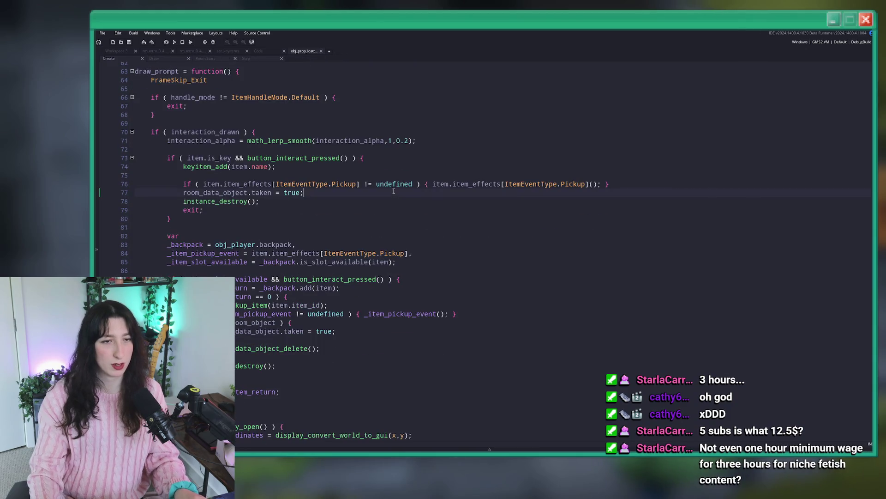
scroll(394, 191, down, 4)
scroll(410, 180, down, 7)
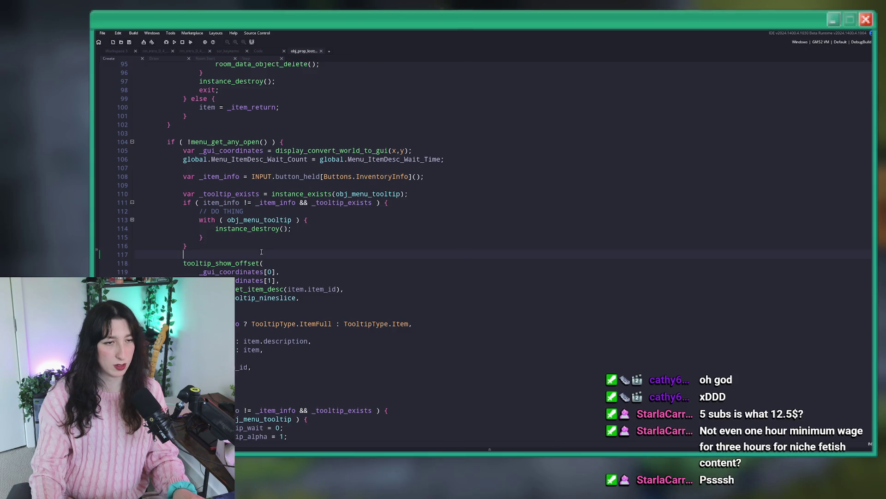
scroll(260, 252, down, 2)
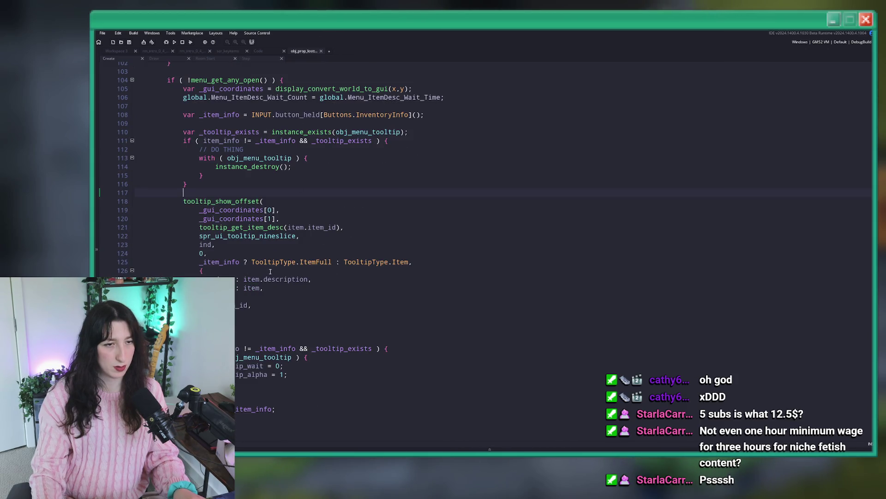
scroll(232, 262, up, 3)
Start a new line after line 107 and highlight every use of item for review.
click(343, 183)
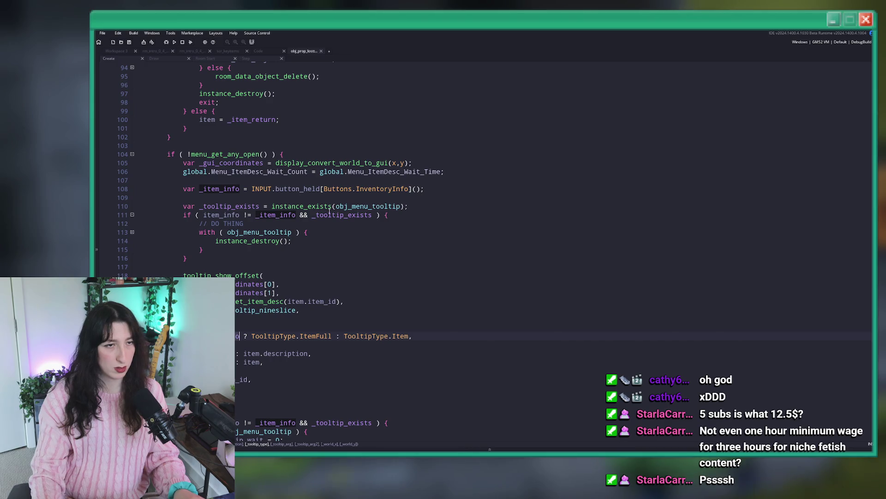
key(Return)
text(if ()
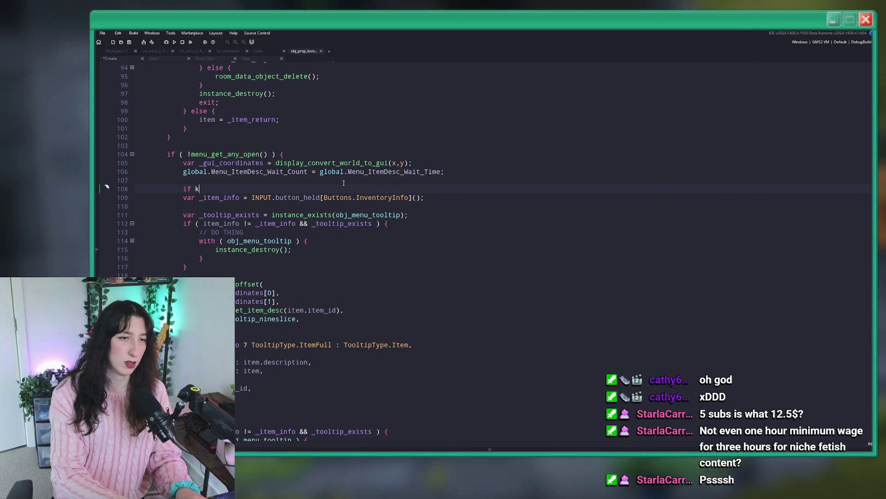
text(item)
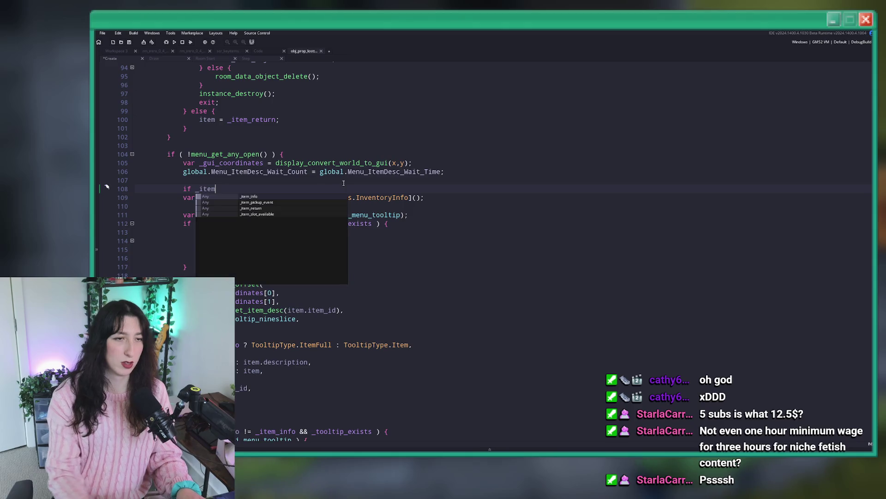
scroll(346, 189, up, 2)
scroll(346, 189, up, 7)
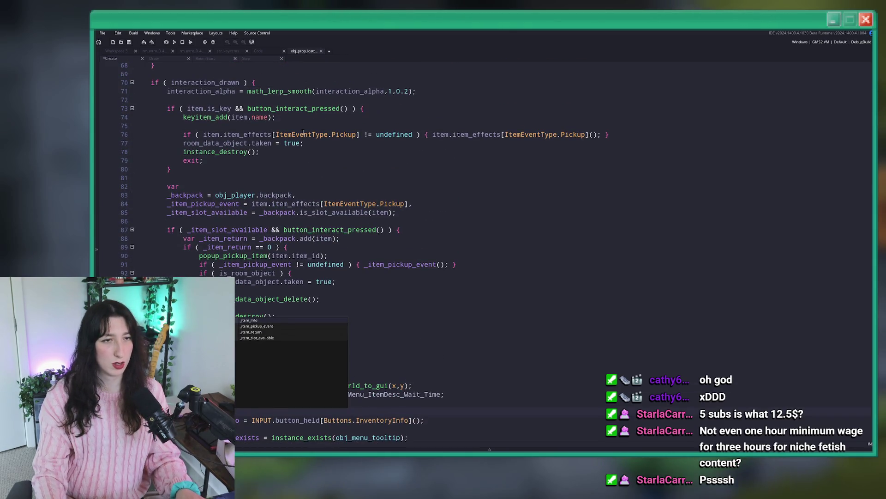
scroll(311, 133, down, 1)
double_click(209, 124)
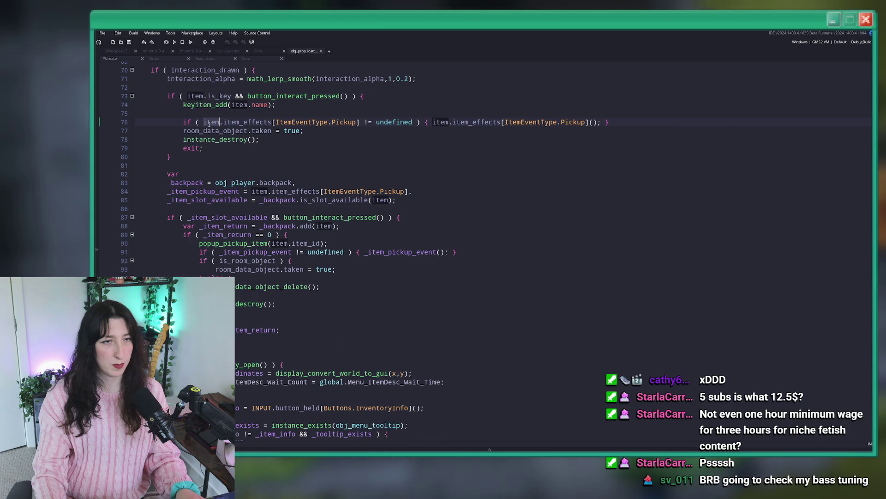
scroll(253, 142, up, 3)
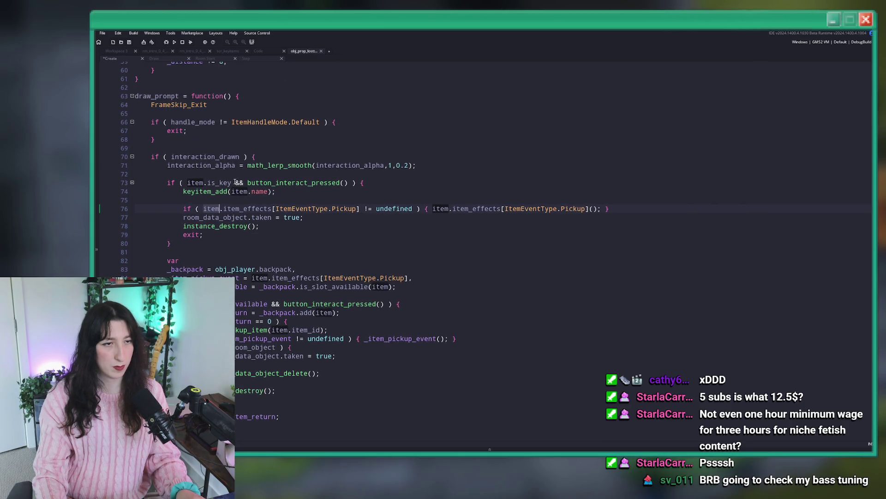
scroll(235, 185, down, 5)
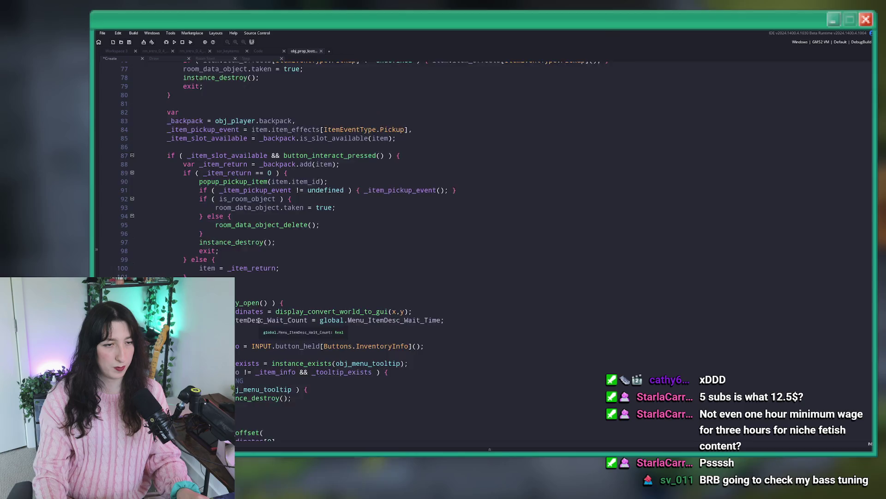
scroll(265, 314, down, 2)
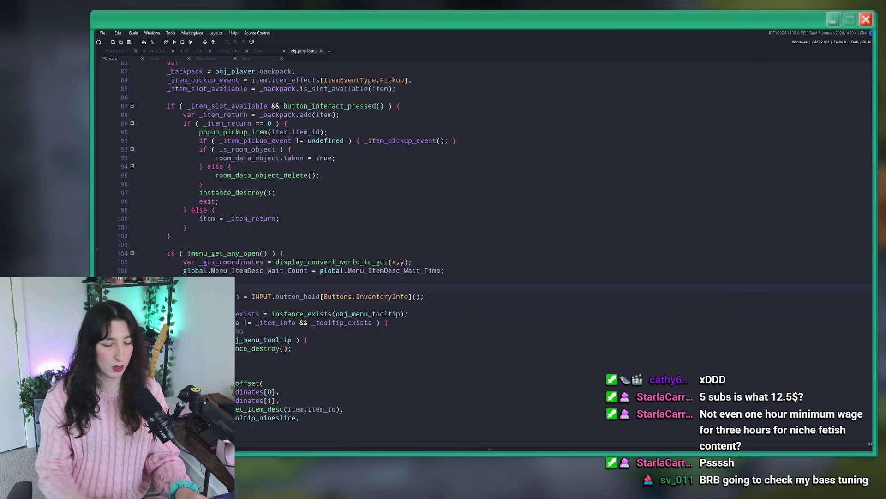
scroll(305, 121, down, 3)
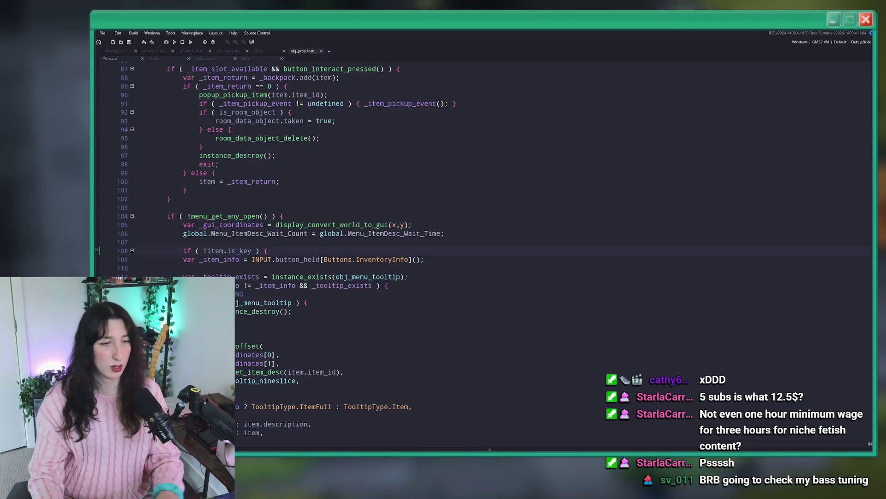
scroll(245, 149, down, 4)
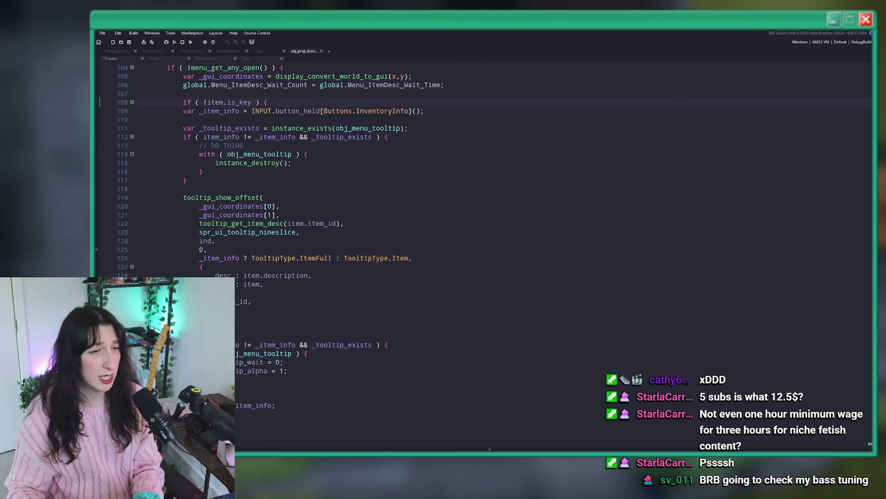
scroll(215, 272, up, 8)
scroll(216, 273, down, 3)
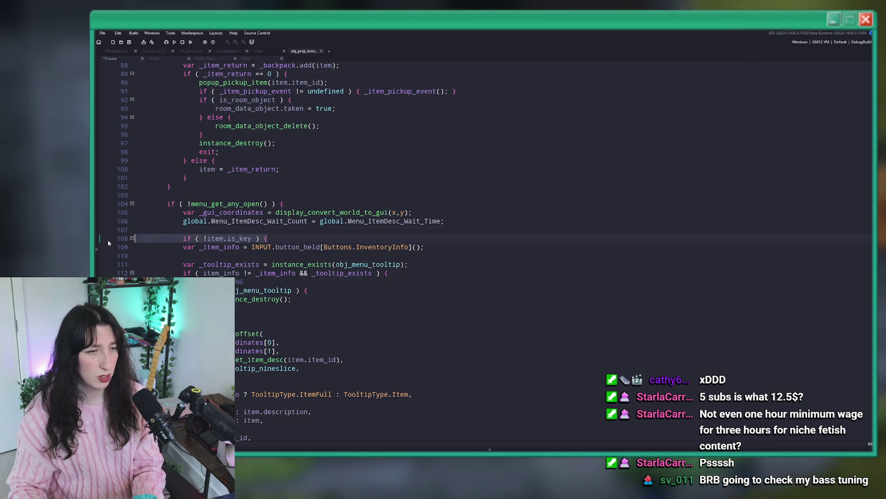
Delete the unfinished if line and make line 108 read _item_info = !item.is_key && INPUT...
click(247, 248)
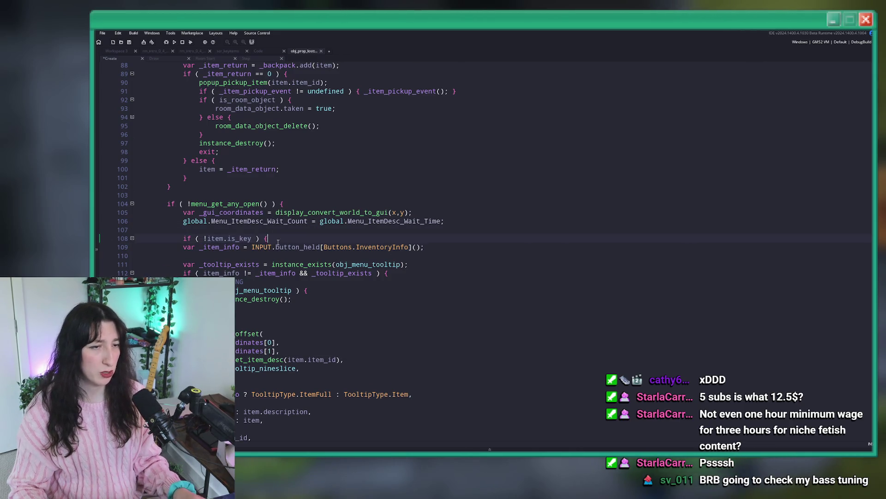
key(shift+Home)
key(shift+Home)
key(BackSpace)
key(BackSpace)
click(252, 239)
text(item.is_key ^)
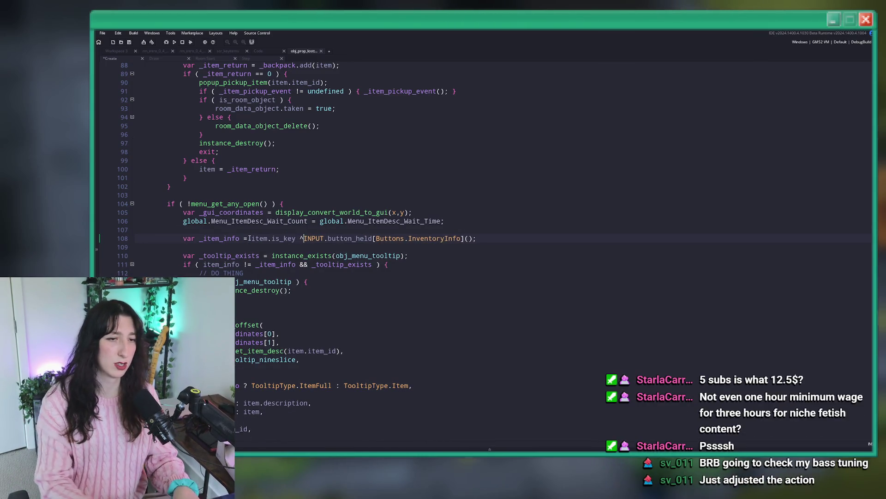
key(BackSpace)
text(&&)
click(252, 239)
text(!)
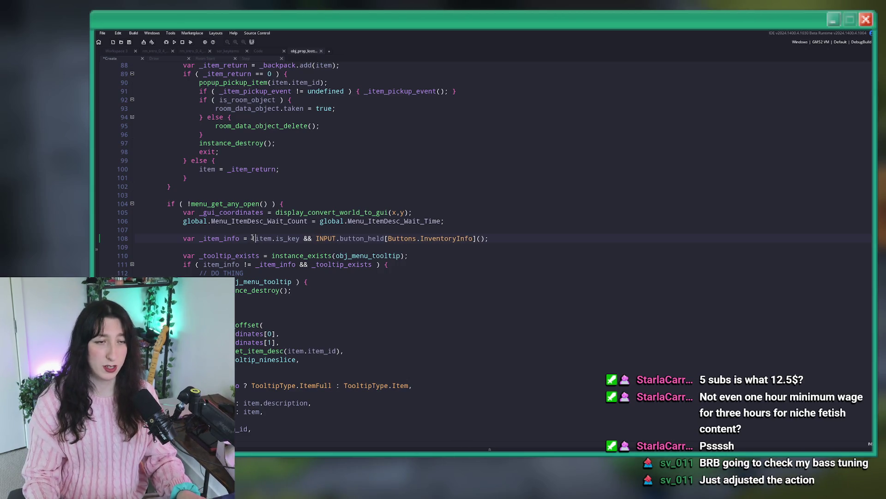
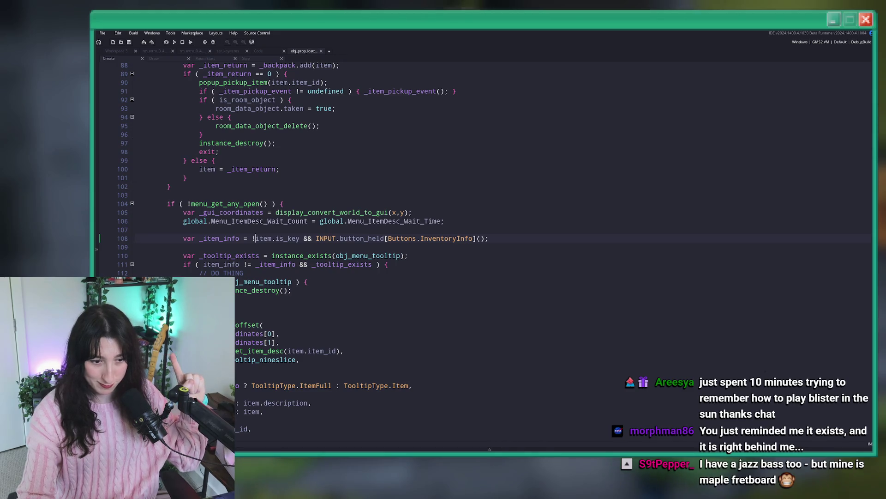
Review the item tooltip conditions on lines 108–126 of the Draw code.
click(534, 234)
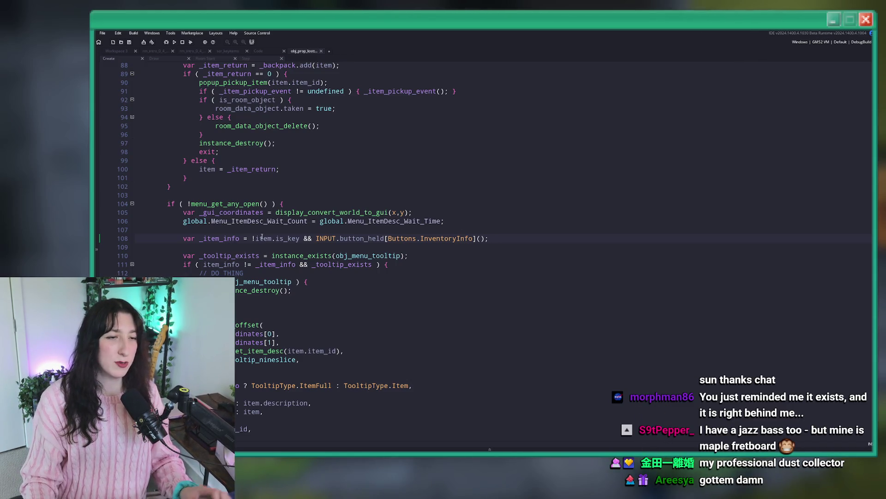
scroll(251, 261, down, 5)
scroll(251, 261, up, 2)
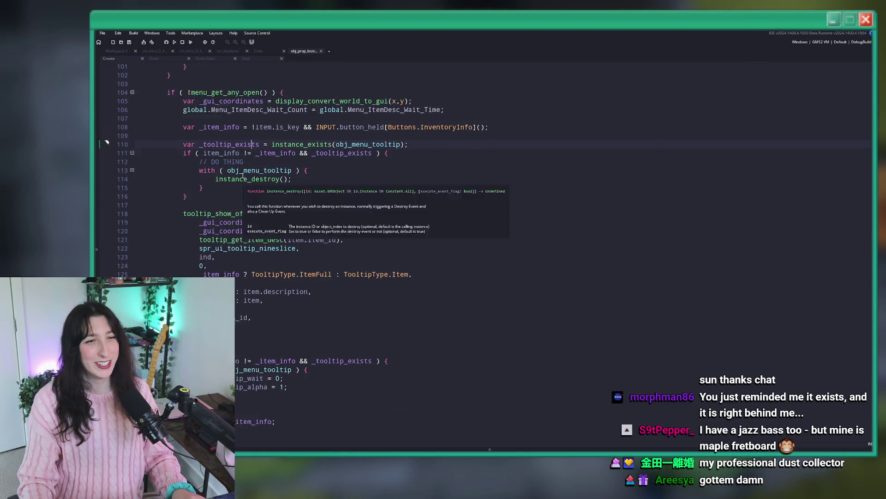
click(390, 165)
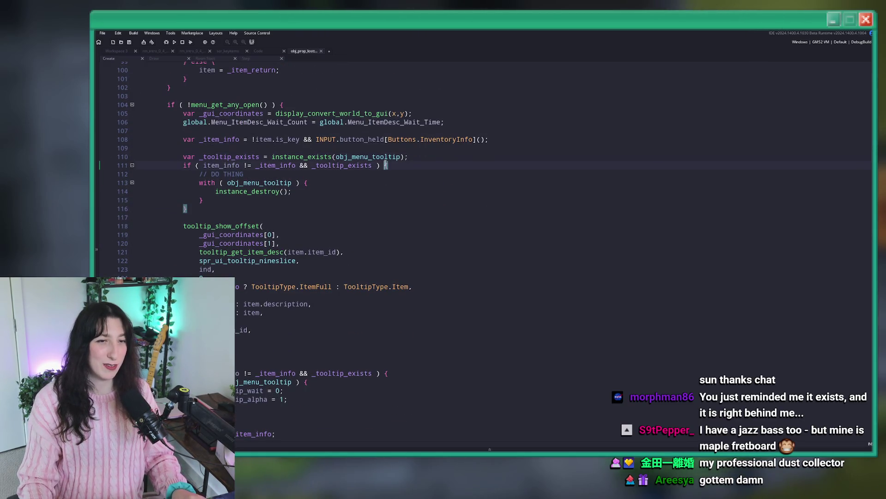
scroll(319, 207, down, 3)
scroll(319, 207, down, 3)
scroll(245, 224, up, 4)
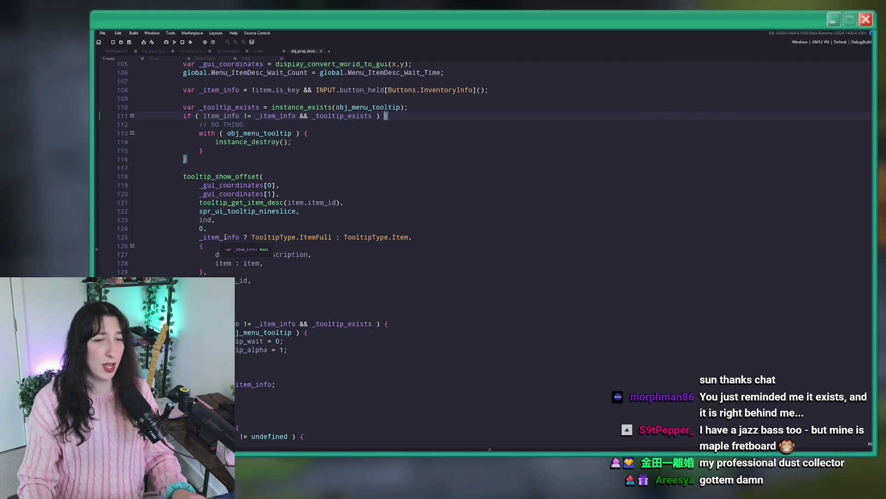
click(201, 245)
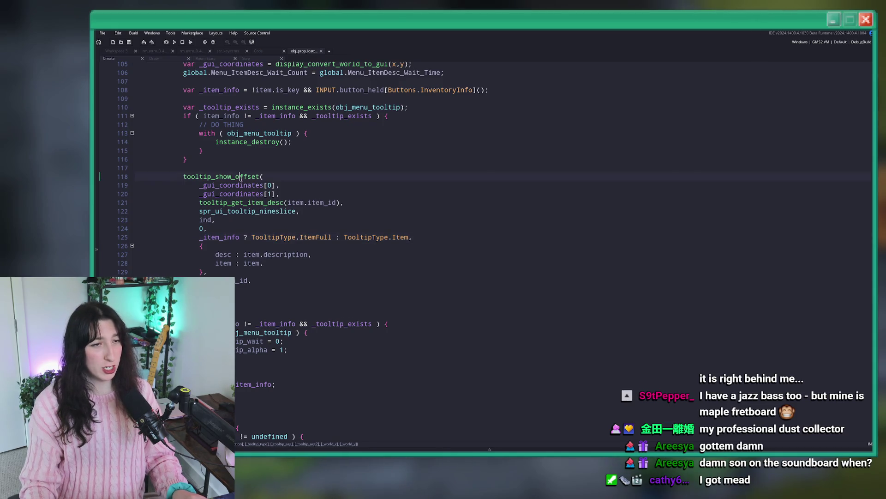
scroll(278, 176, up, 3)
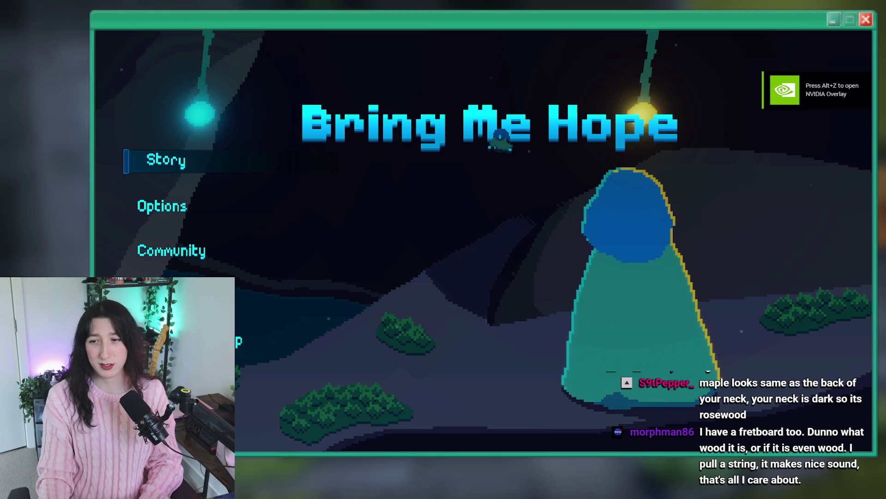
Start Story, spawn Water Bubble chests via the debug console, and warp to the Abandoned Town home.
click(152, 166)
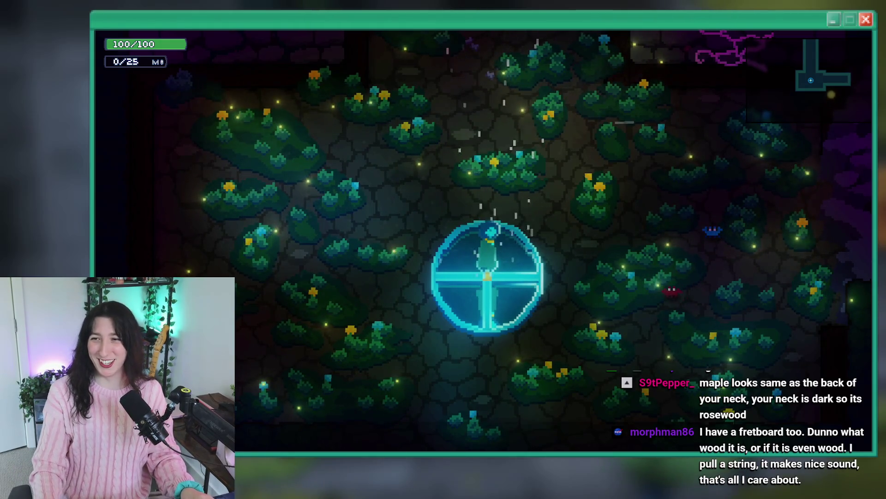
key(grave)
key(Up)
key(Return)
key(grave)
key(Up)
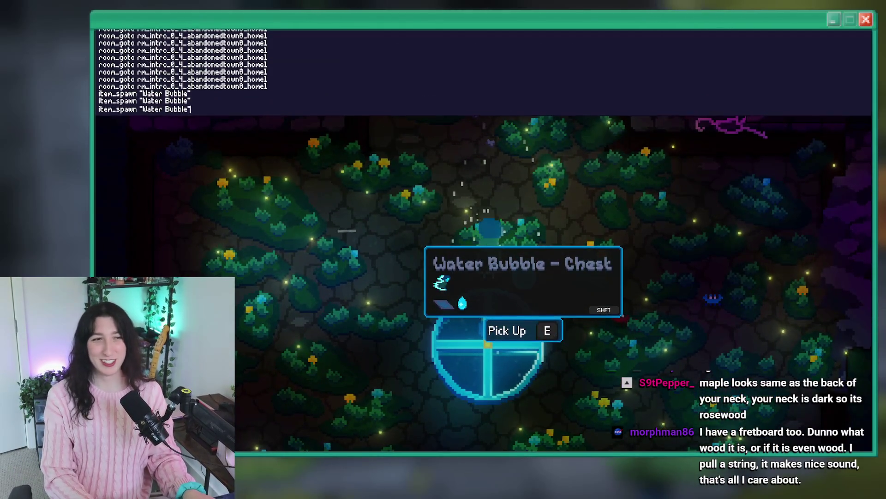
key(Up)
key(Return)
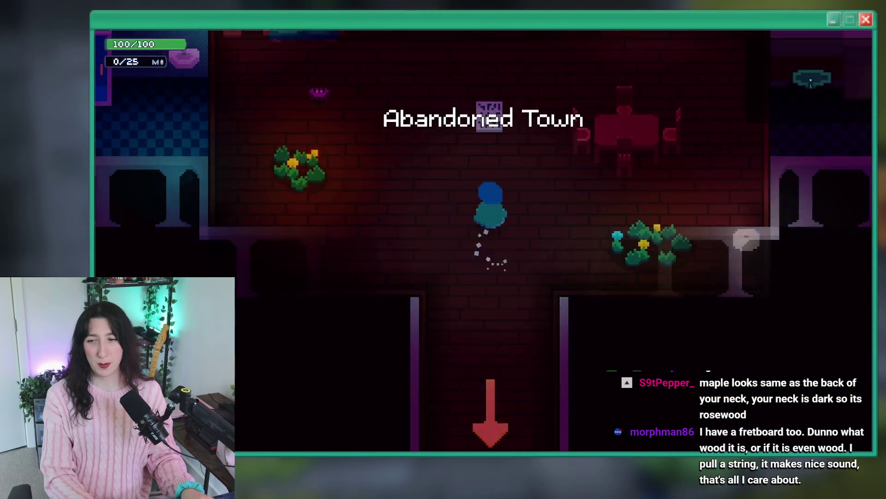
Walk to the items to check their tooltips, view the inventory, then quit the game.
key(w)
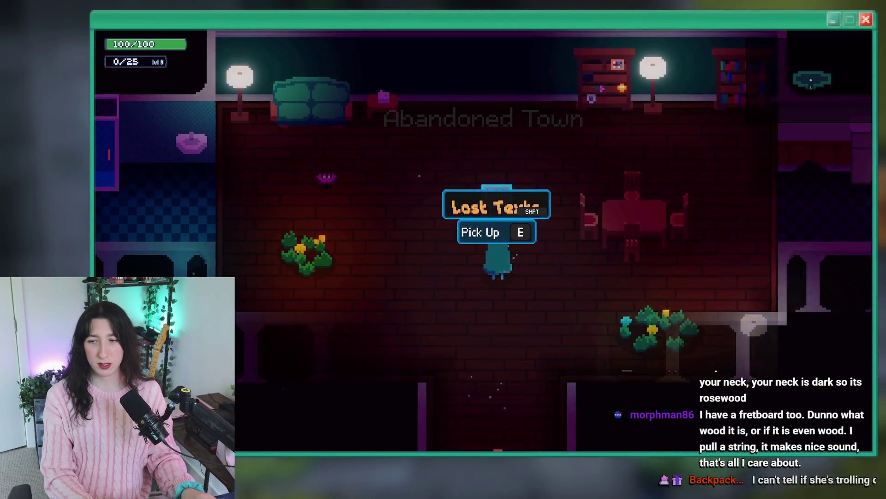
key(w)
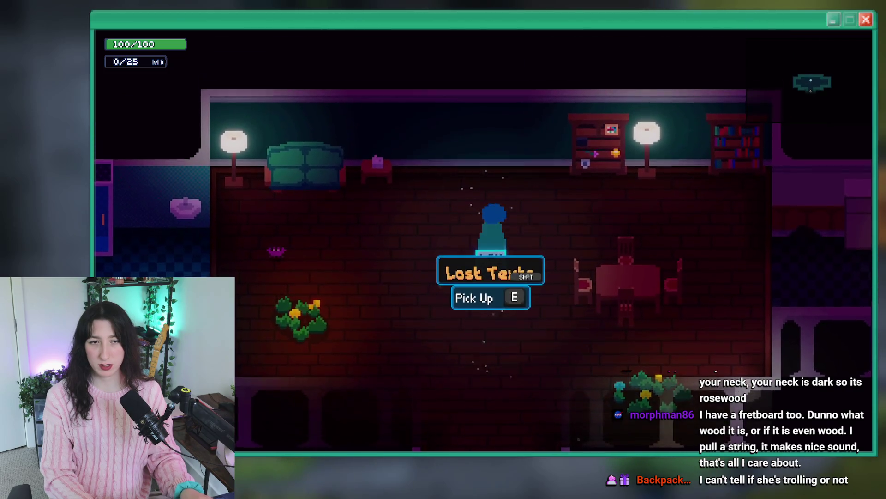
key(a)
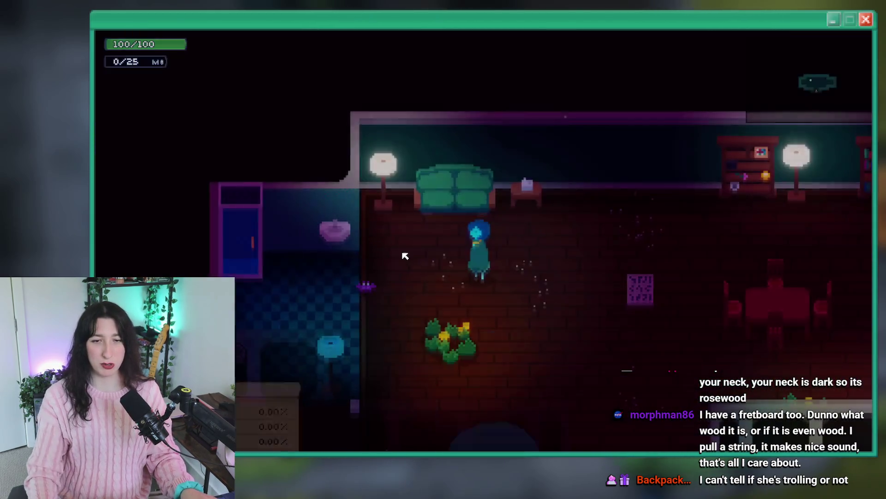
key(d)
key(Tab)
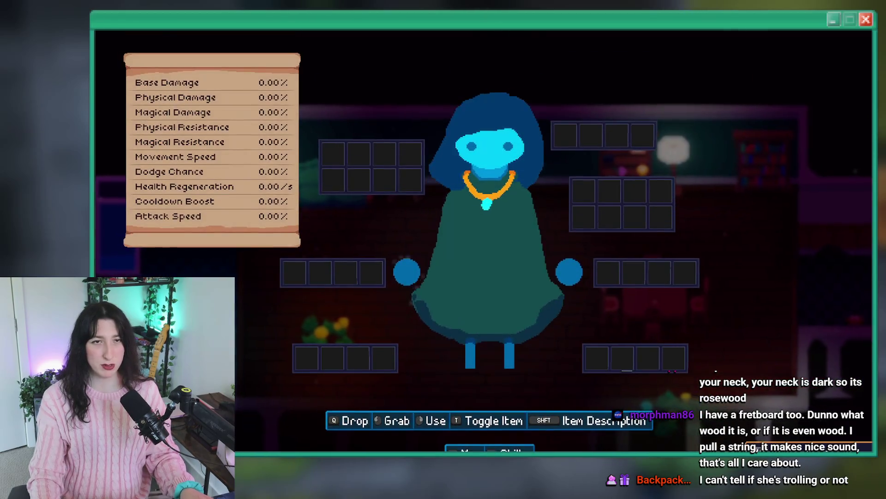
key(Escape)
key(Escape)
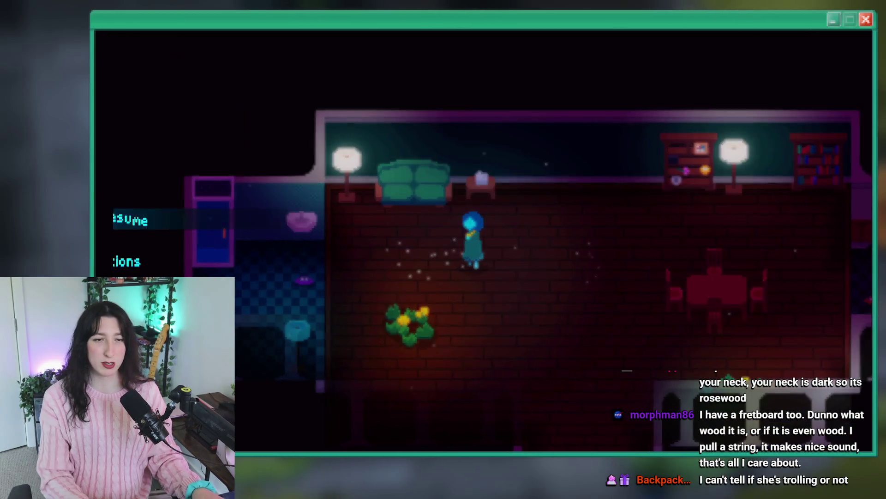
key(Return)
key(Return)
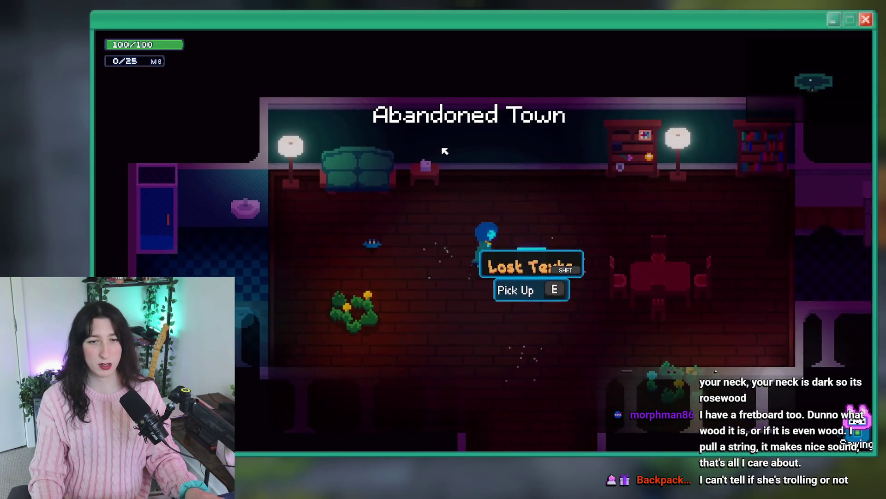
key(Escape)
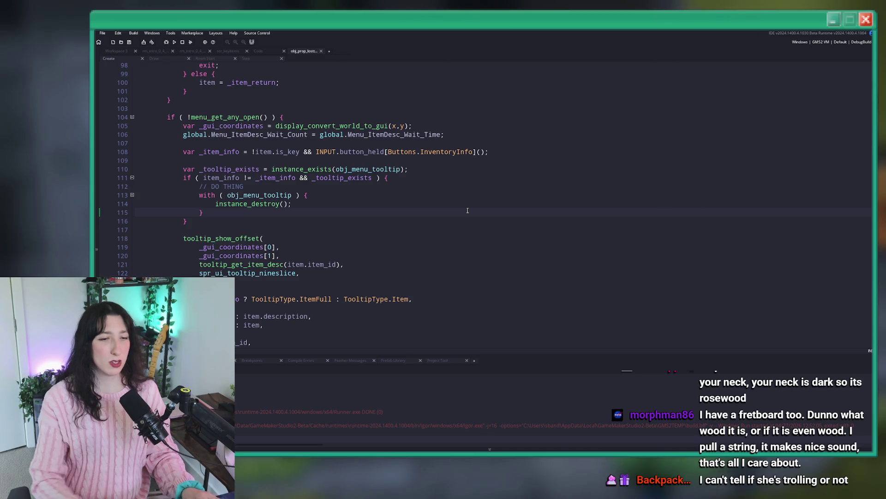
Read the tooltip_show_offset definition in scr_tooltips, then open obj_menu_tooltip with its Create, Draw and User Event 0 events.
scroll(468, 211, down, 2)
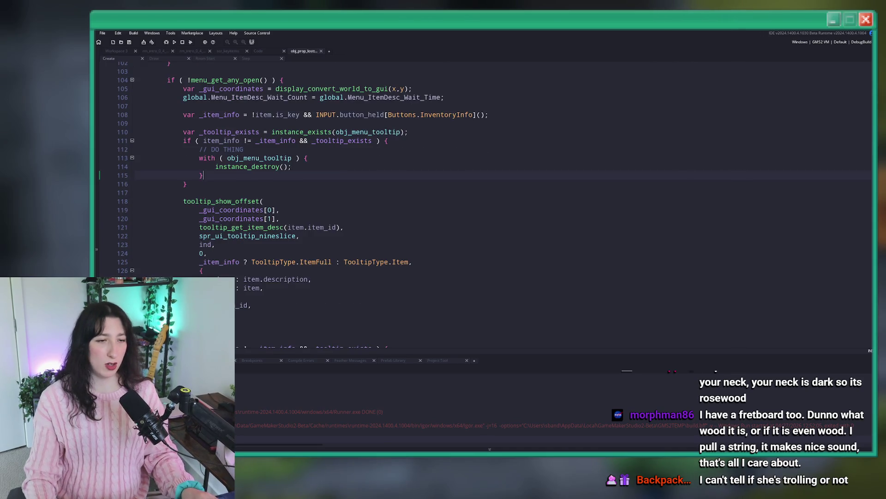
middle_click(238, 200)
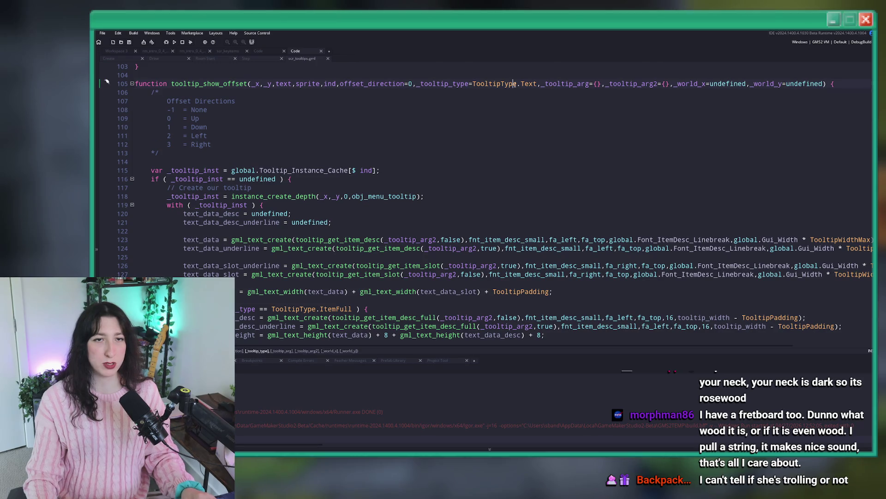
scroll(420, 103, down, 3)
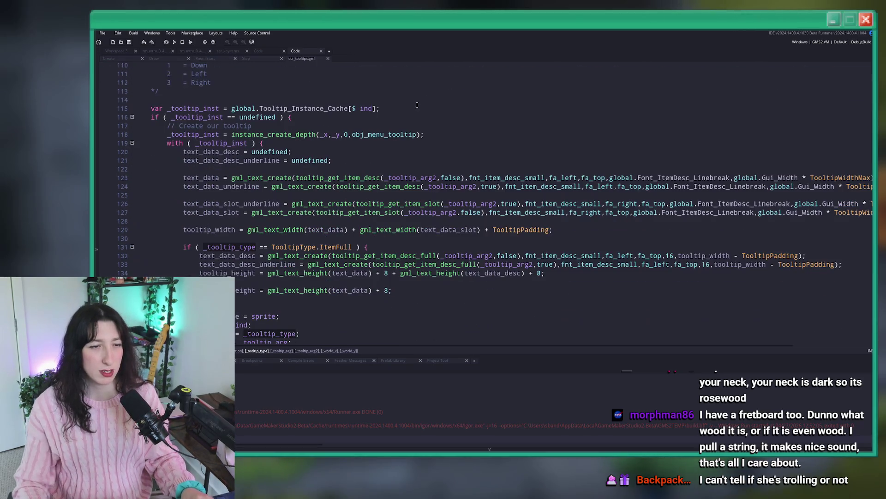
scroll(385, 128, down, 12)
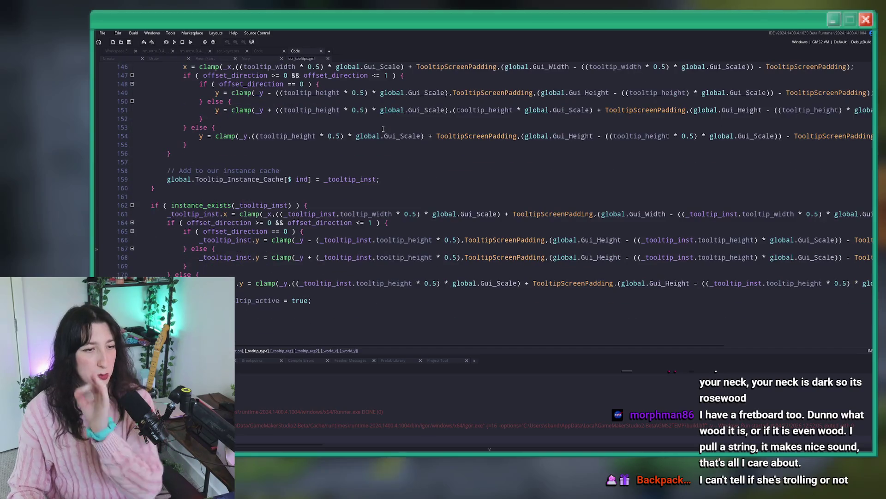
scroll(383, 128, up, 13)
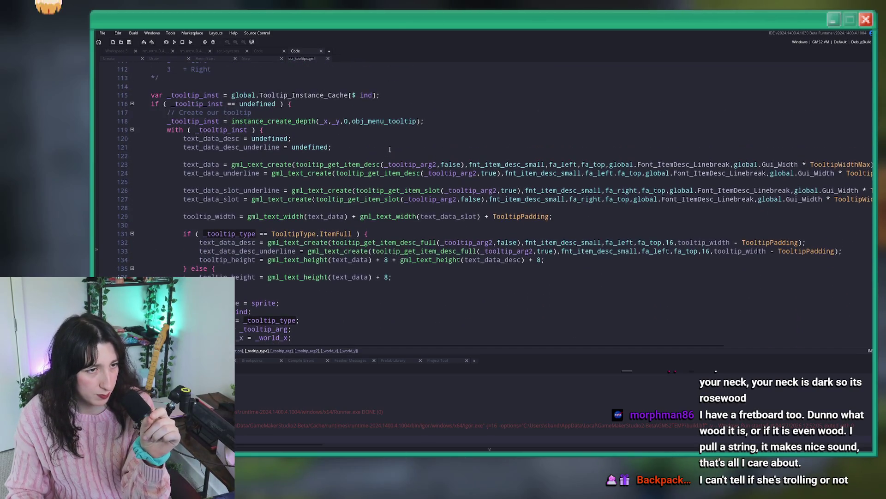
scroll(516, 200, up, 5)
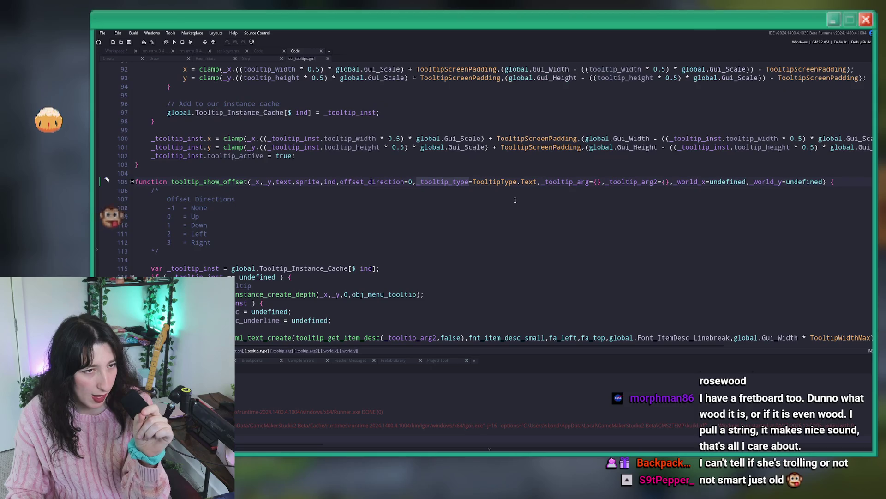
scroll(516, 200, down, 1)
scroll(503, 208, up, 9)
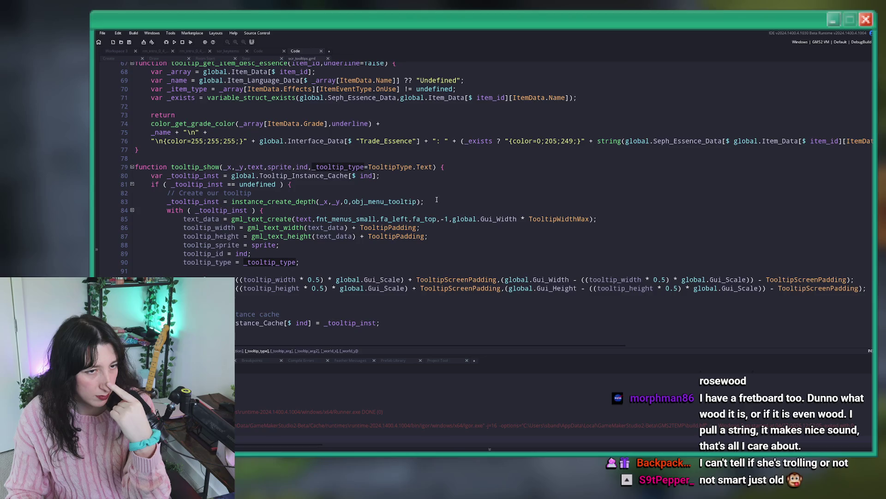
middle_click(384, 200)
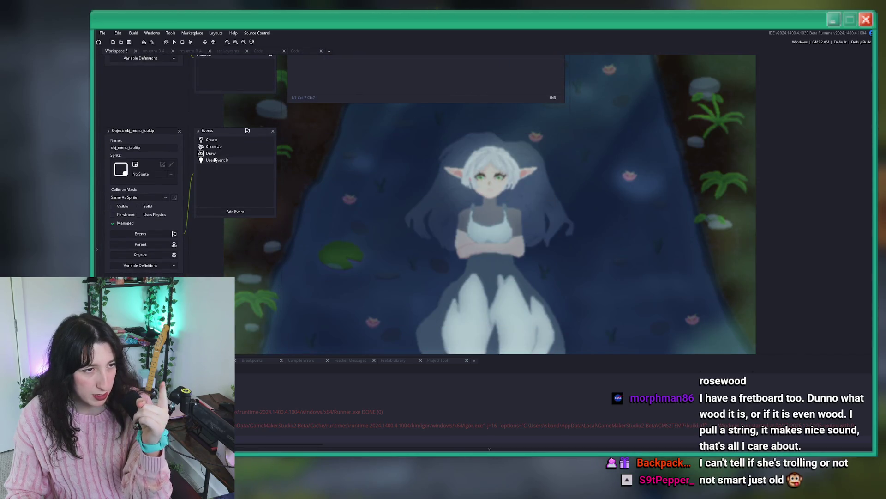
Open obj_menu_tooltip's Draw event code maximised and scroll to the button-prompt section.
double_click(216, 154)
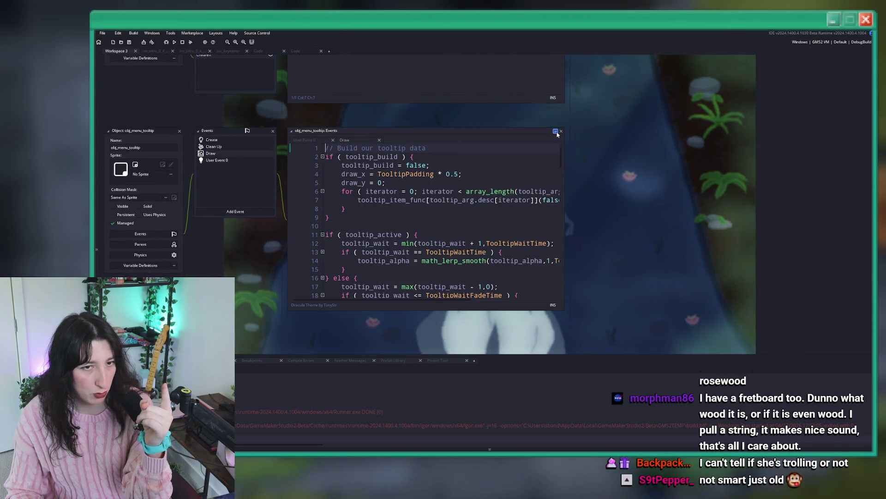
click(556, 131)
scroll(431, 204, down, 8)
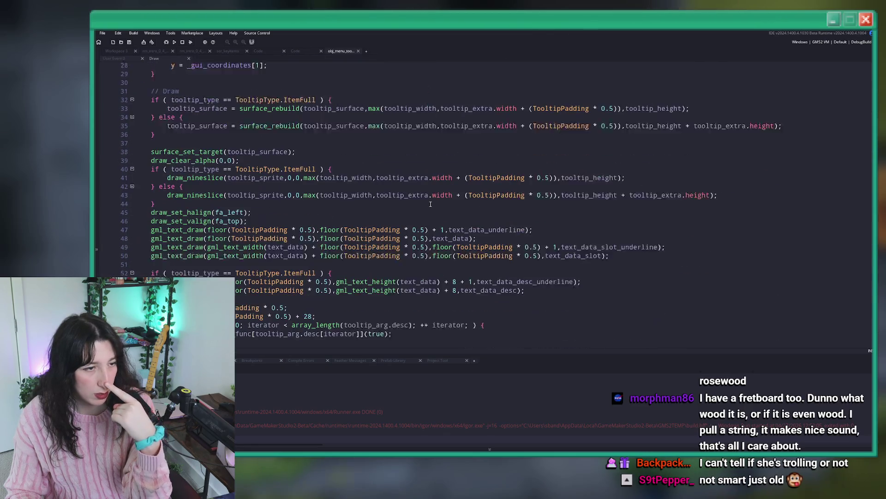
scroll(430, 203, down, 4)
scroll(366, 146, down, 10)
scroll(366, 146, down, 8)
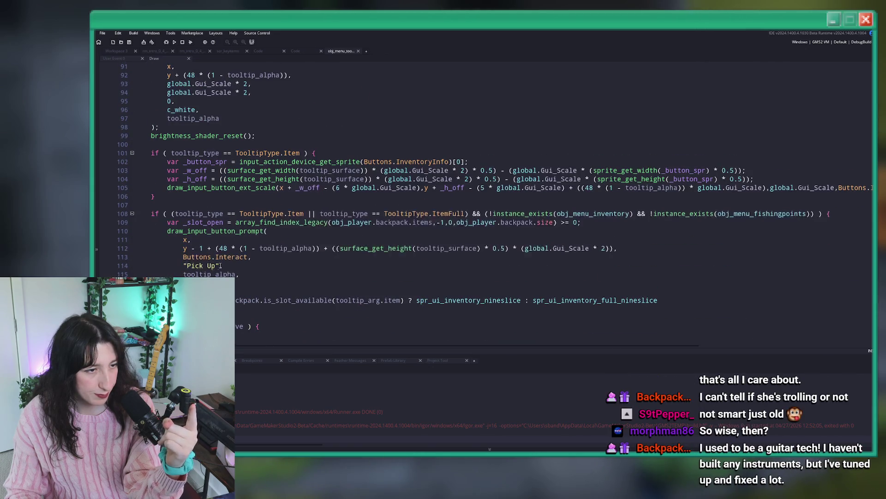
scroll(226, 254, down, 2)
scroll(457, 202, up, 2)
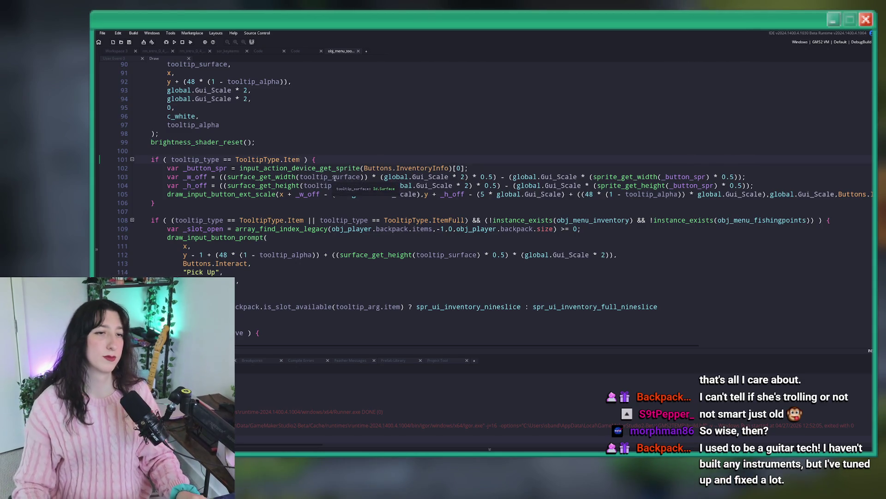
Replace line 101's condition with tooltip_type == TooltipType.ItemFull, copied from line 108.
text(&& )
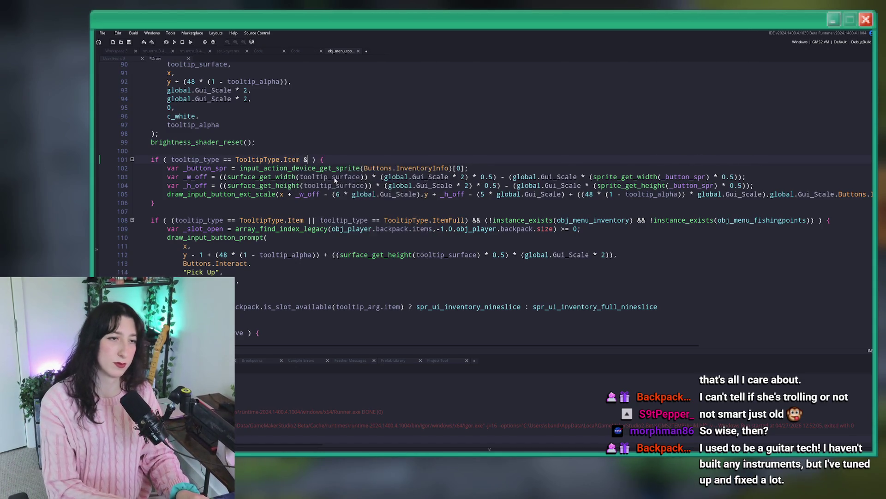
text(tooltip_i)
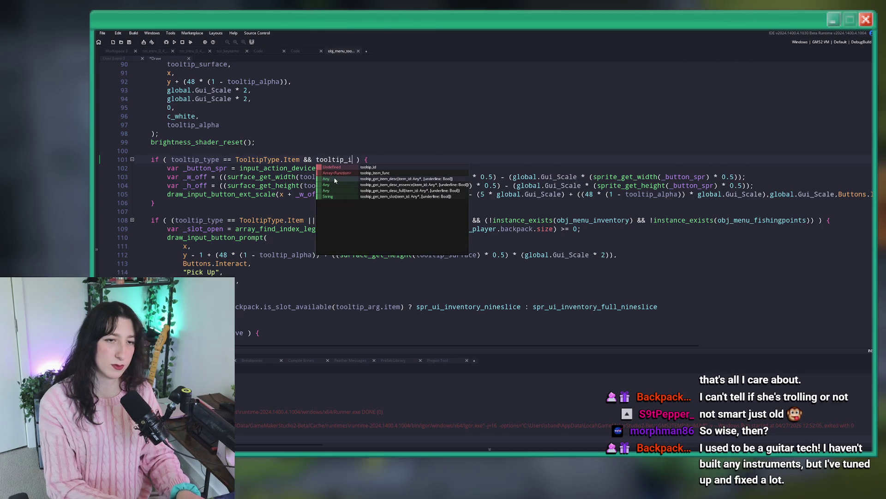
key(BackSpace)
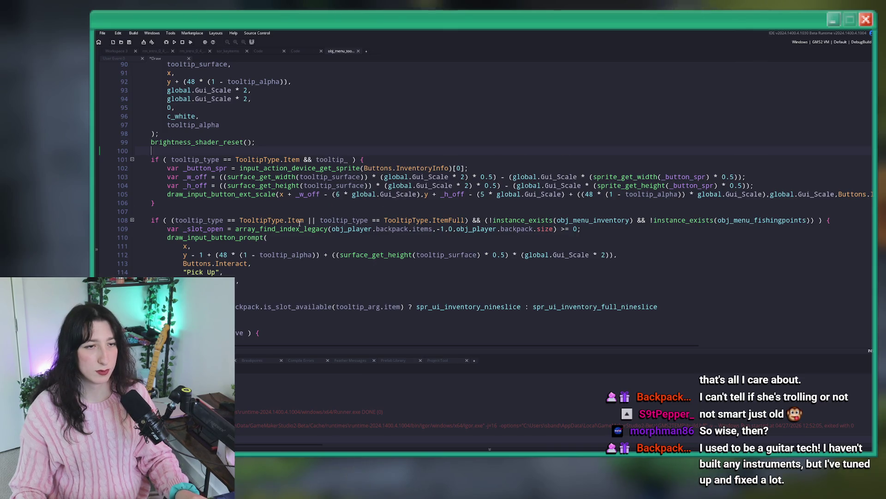
drag(464, 219, 317, 220)
key(ctrl+c)
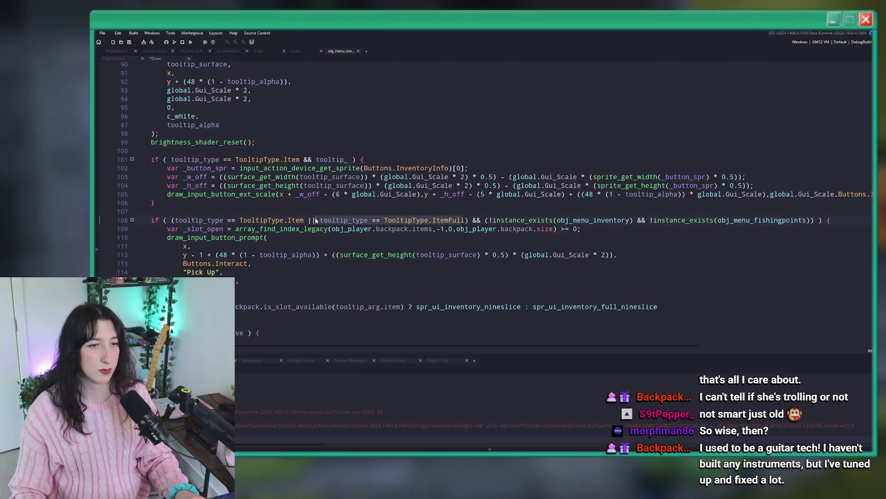
click(219, 160)
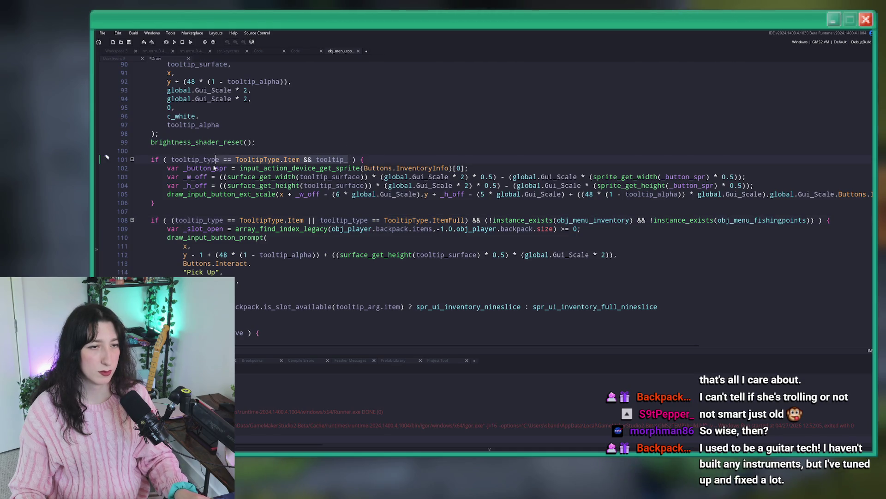
drag(172, 160, 349, 159)
key(ctrl+v)
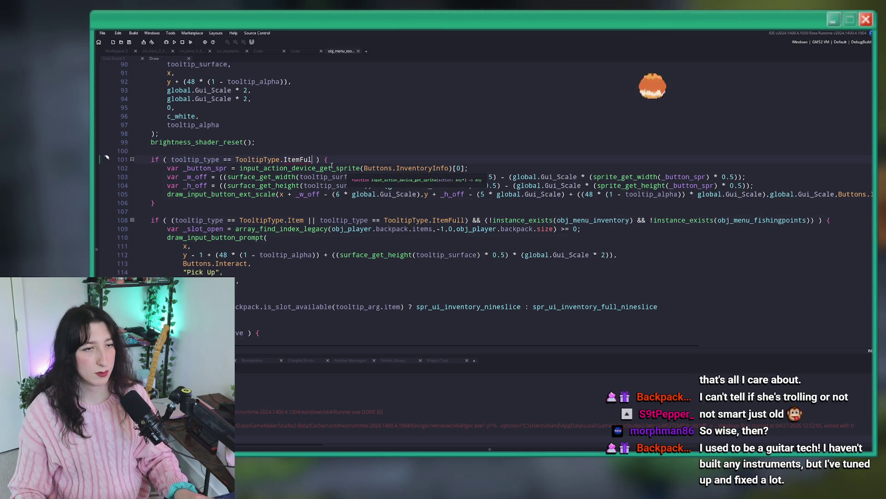
text(l)
Build and run the game with F5.
key(F5)
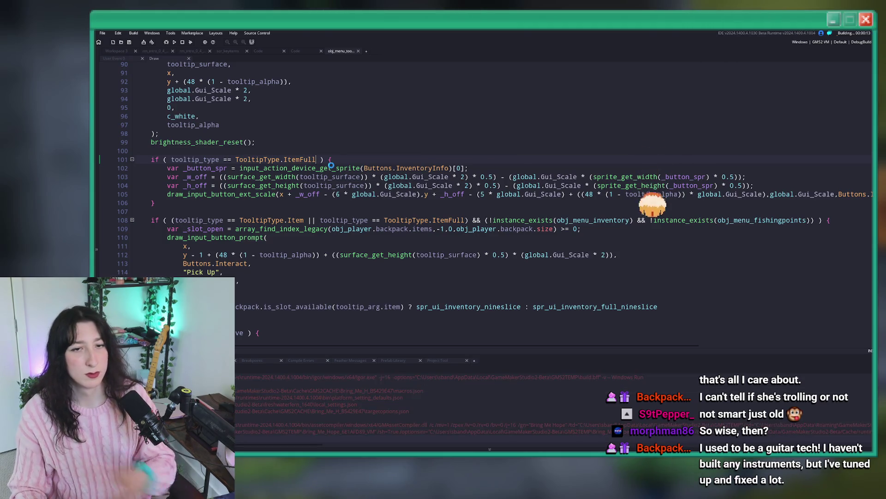
key(Down)
key(Down)
key(Down)
key(End)
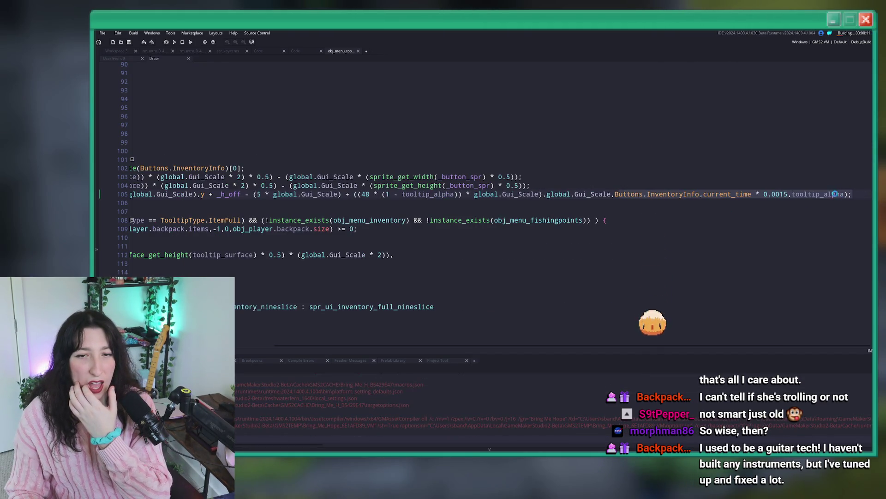
key(Down)
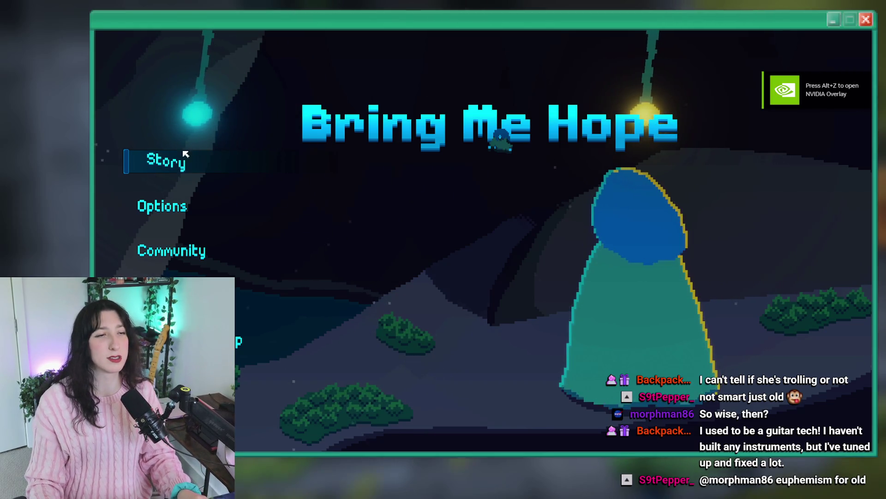
Start Story, spawn a Water Bubble from the debug console, check its full tooltip, and close the game.
click(157, 165)
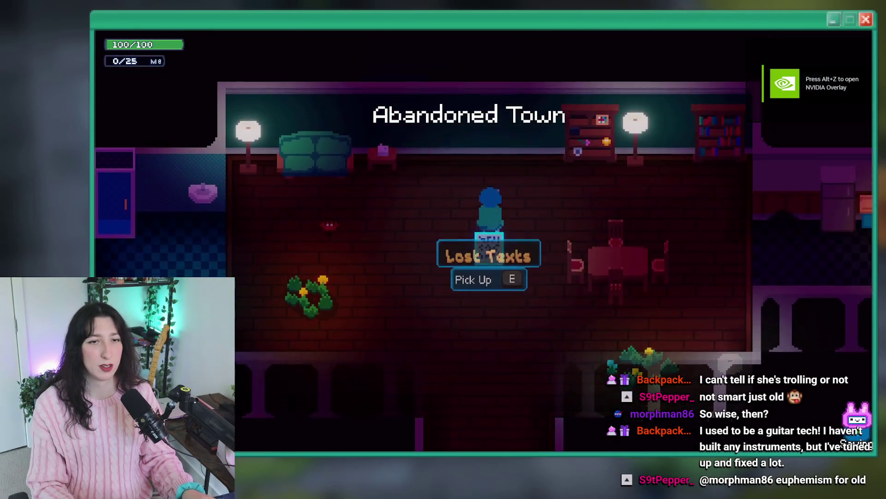
key(s)
key(a)
key(e)
key(a)
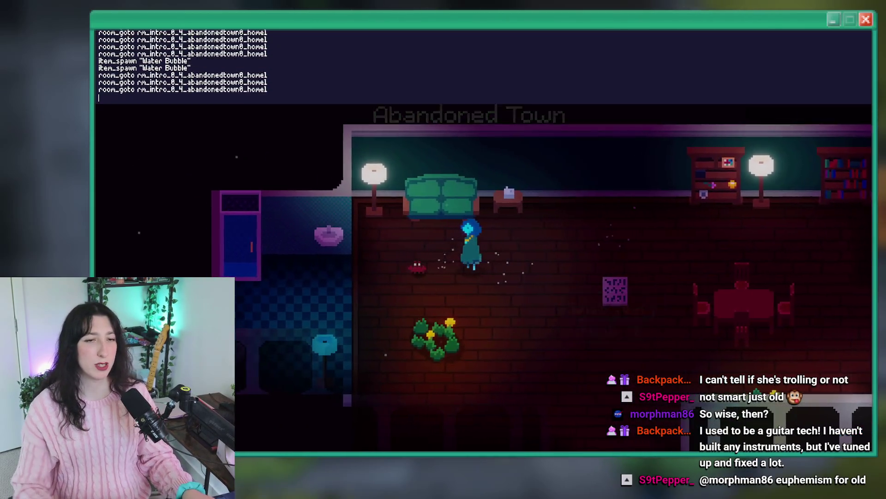
key(grave)
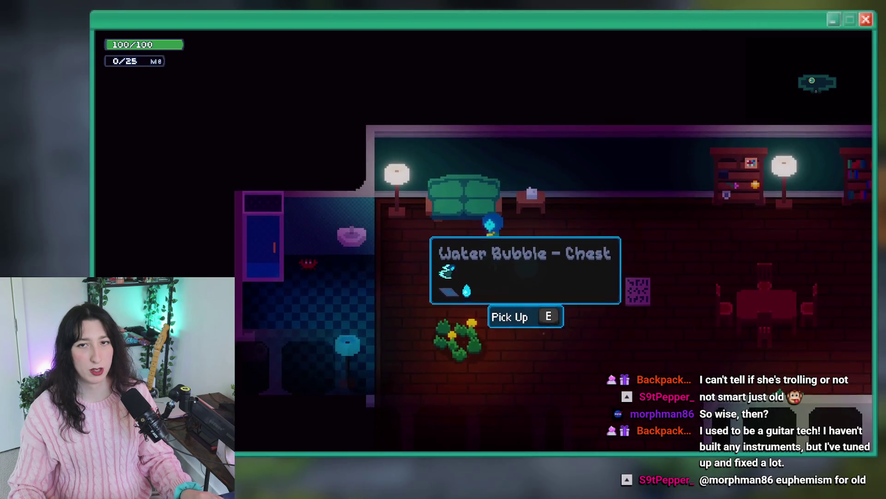
key(d)
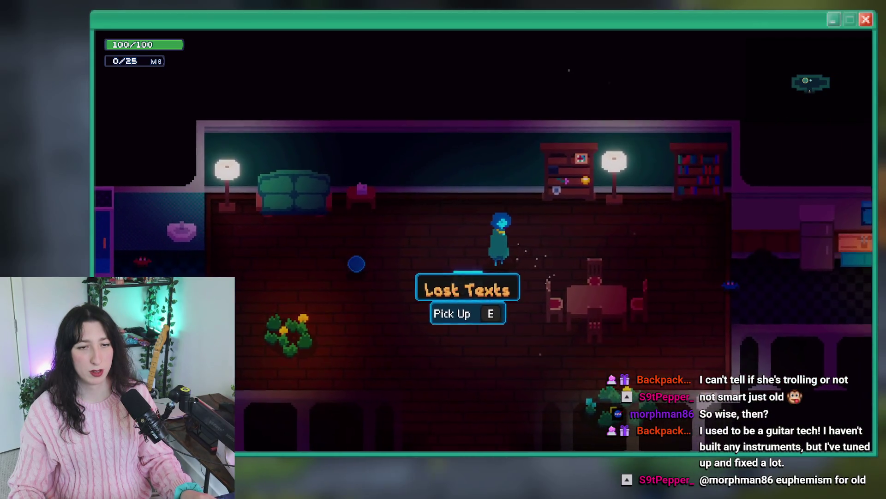
key(a)
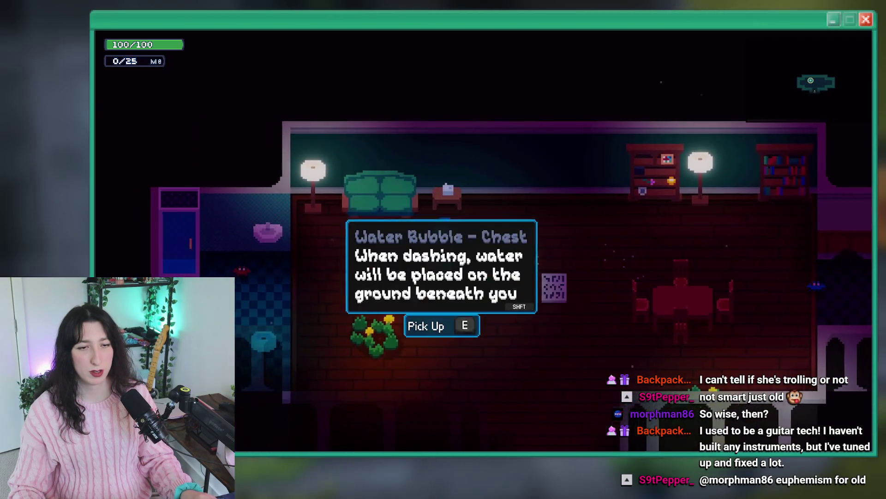
key(Escape)
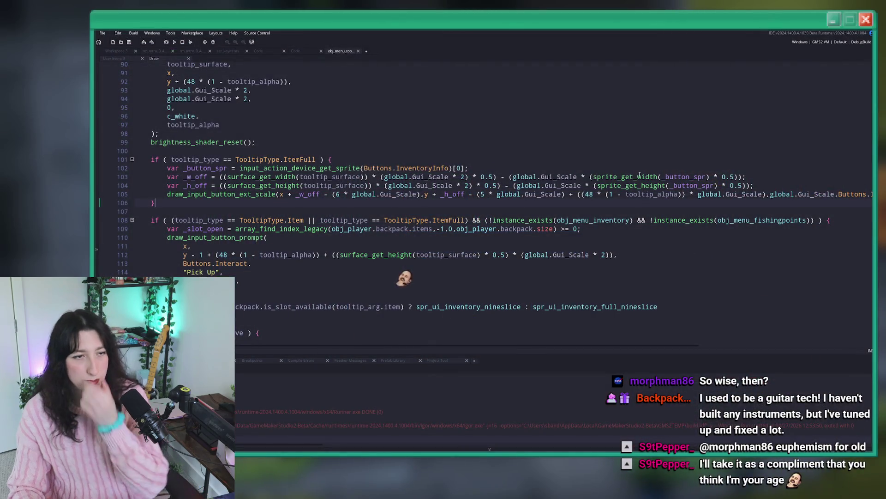
Review the User Event code and tooltip_show/tooltip_show_offset in scr_tooltips, then open the item's Create event.
click(124, 59)
scroll(352, 105, down, 4)
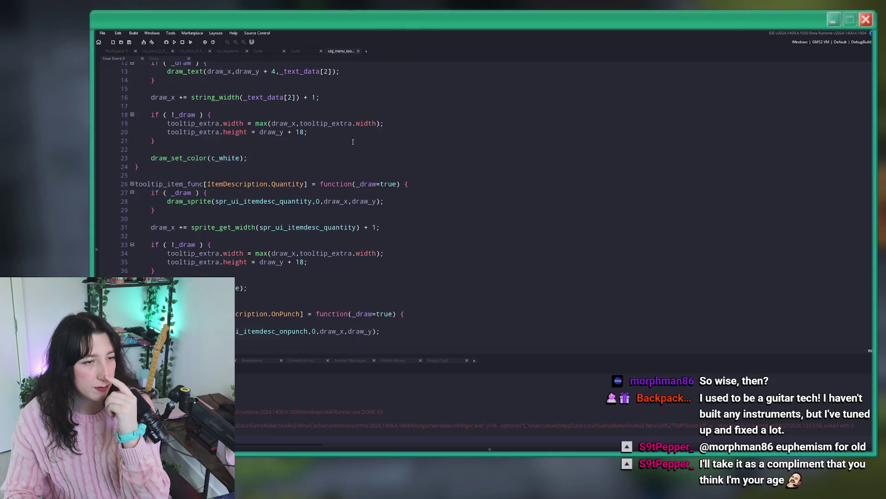
click(298, 51)
scroll(346, 188, up, 2)
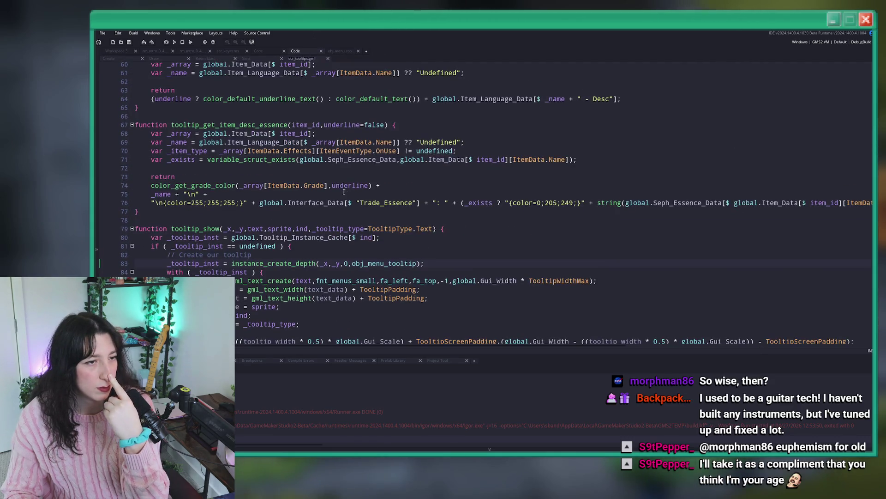
scroll(329, 79, up, 2)
scroll(282, 253, down, 4)
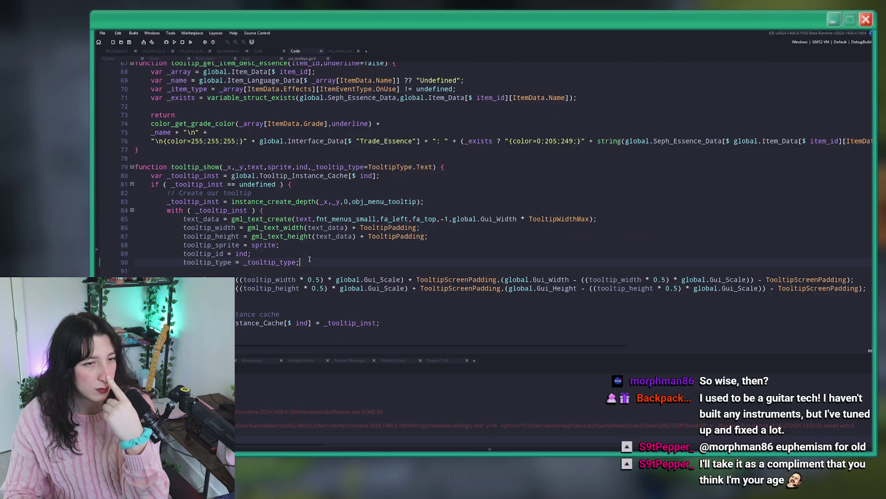
scroll(309, 259, up, 10)
scroll(331, 209, down, 10)
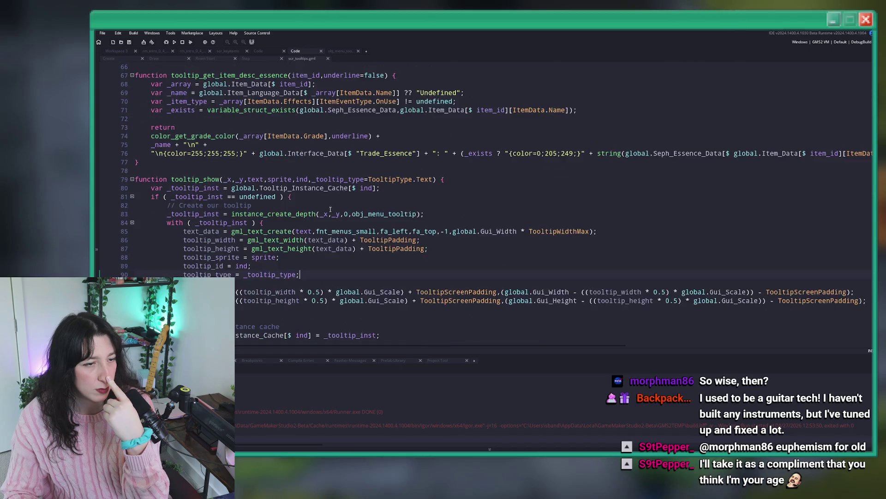
scroll(330, 209, down, 2)
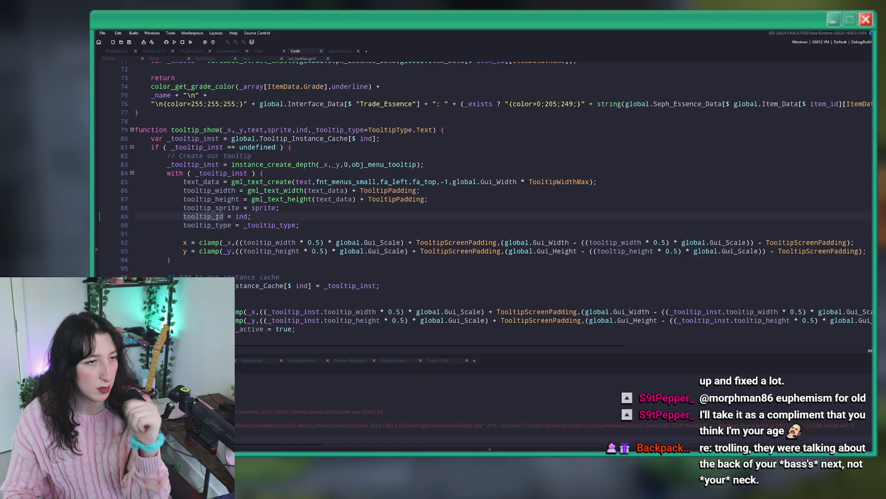
scroll(475, 202, down, 3)
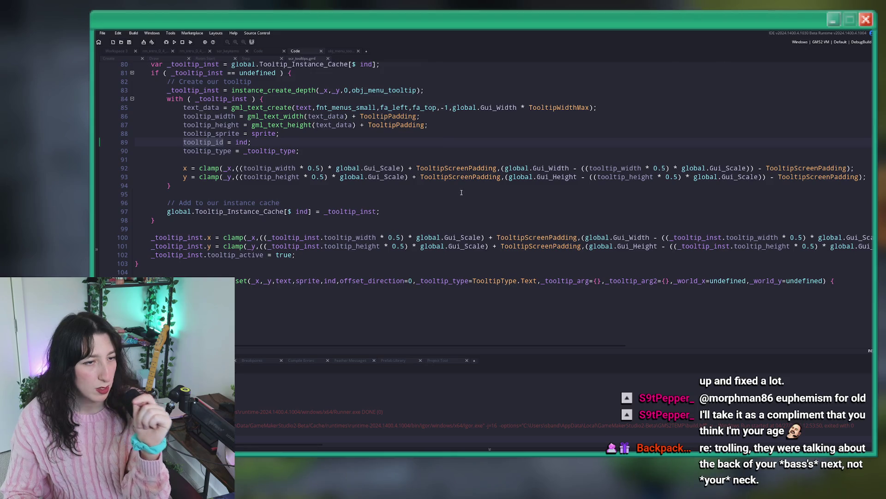
scroll(461, 192, down, 12)
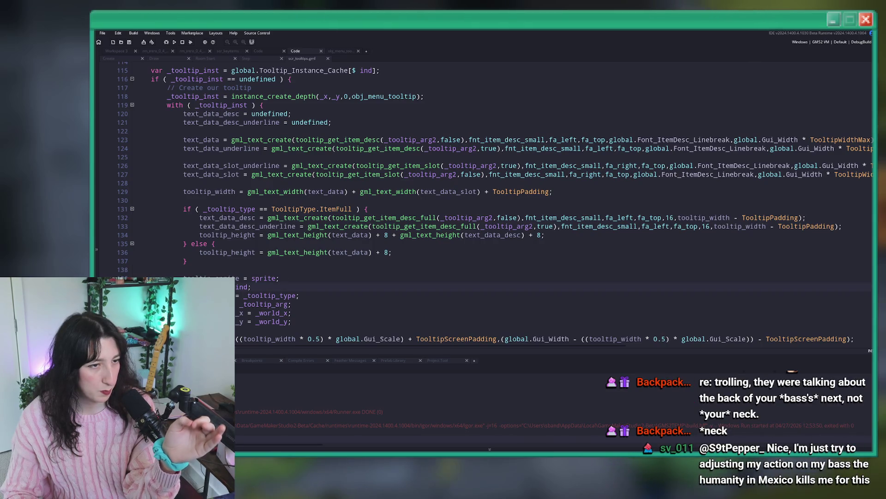
scroll(205, 137, up, 6)
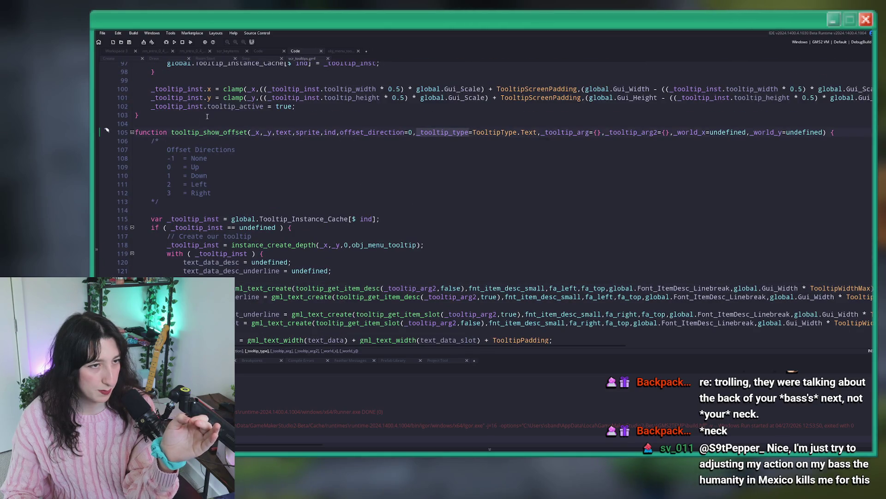
click(121, 58)
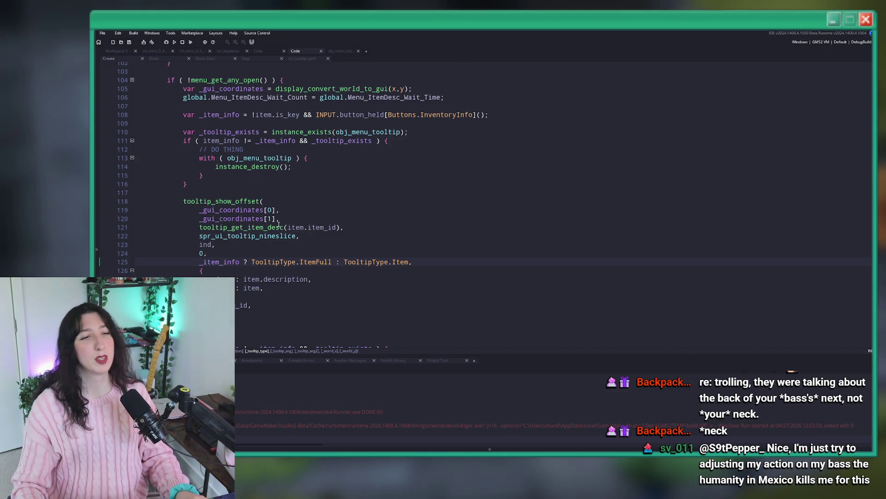
Add the parameter _is_key=false after _world_y in tooltip_show_offset's definition.
click(247, 252)
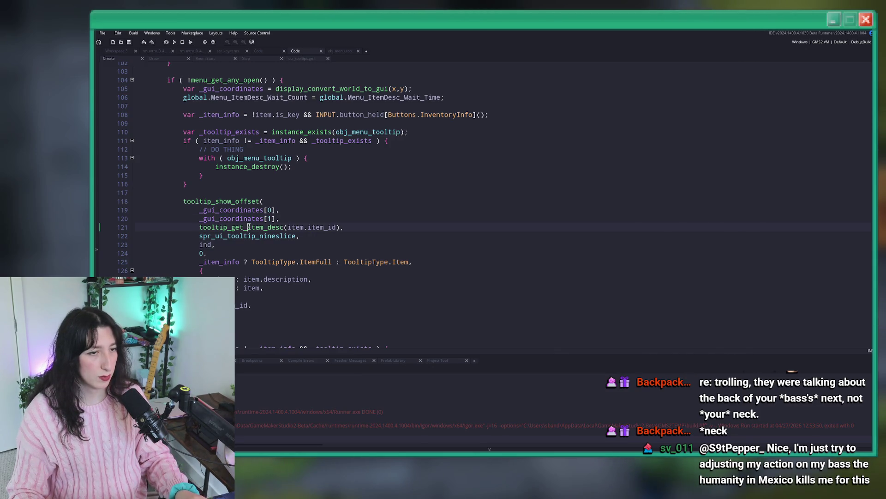
scroll(244, 298, down, 2)
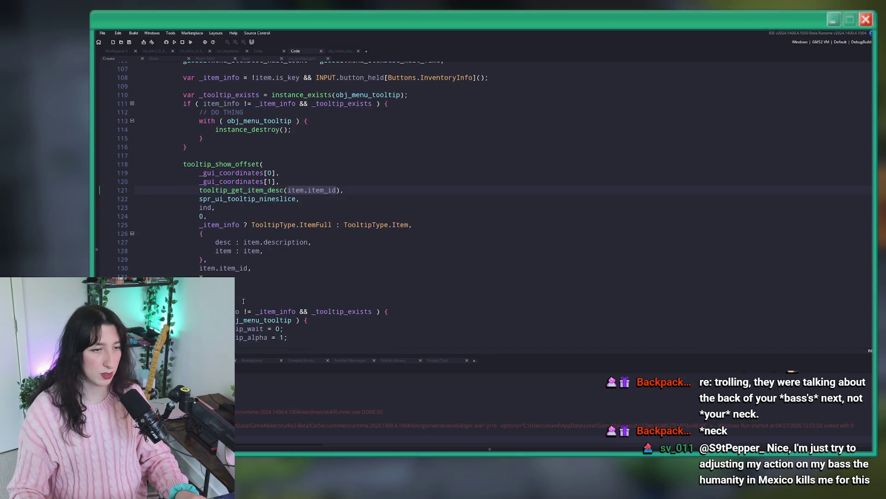
click(261, 260)
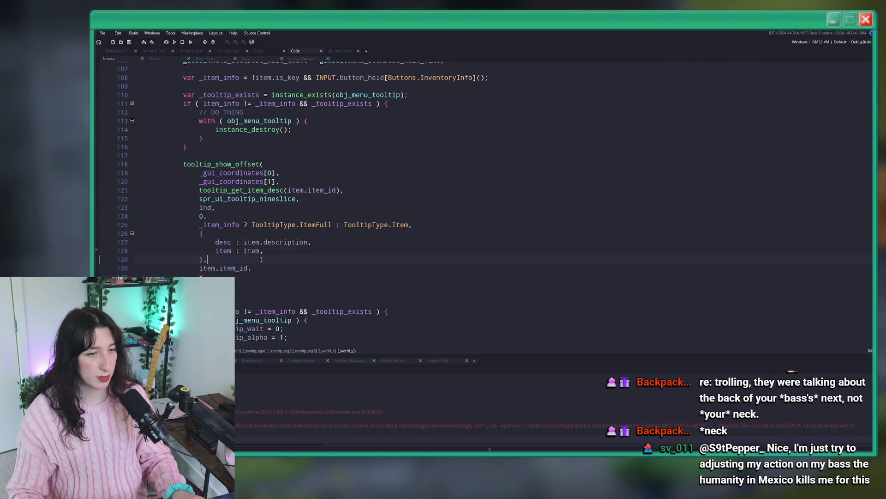
middle_click(230, 166)
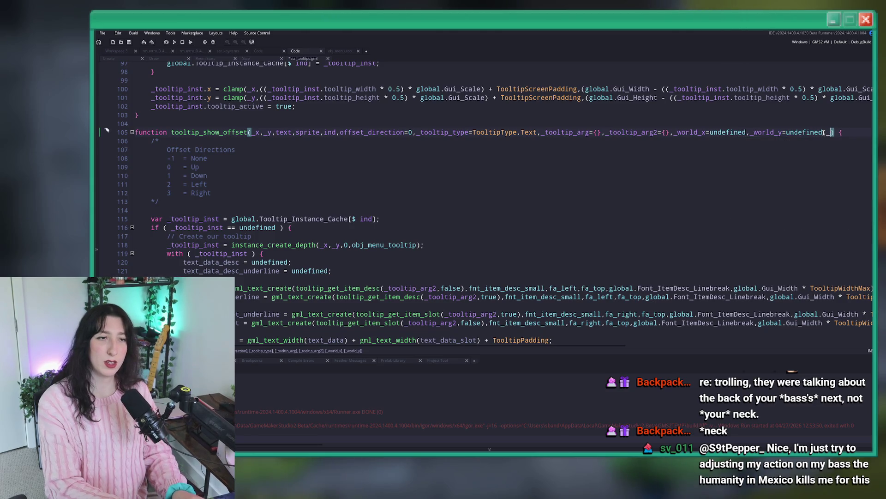
text(is_key)
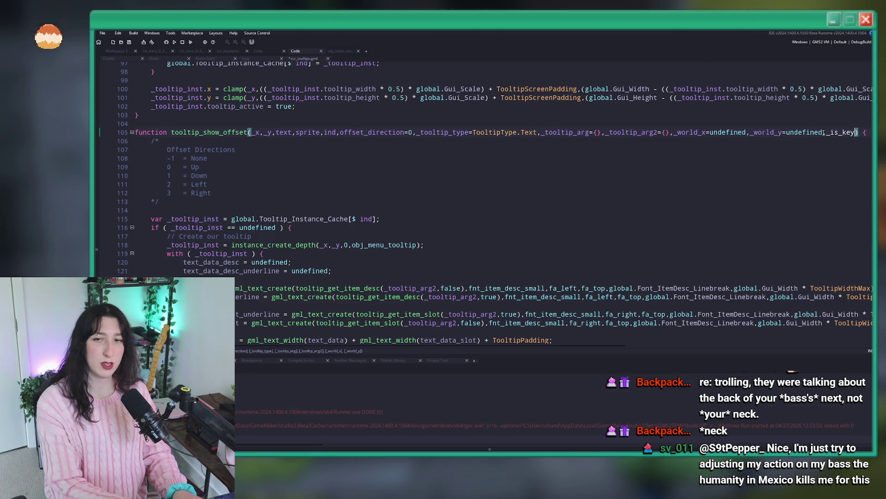
text(=false)
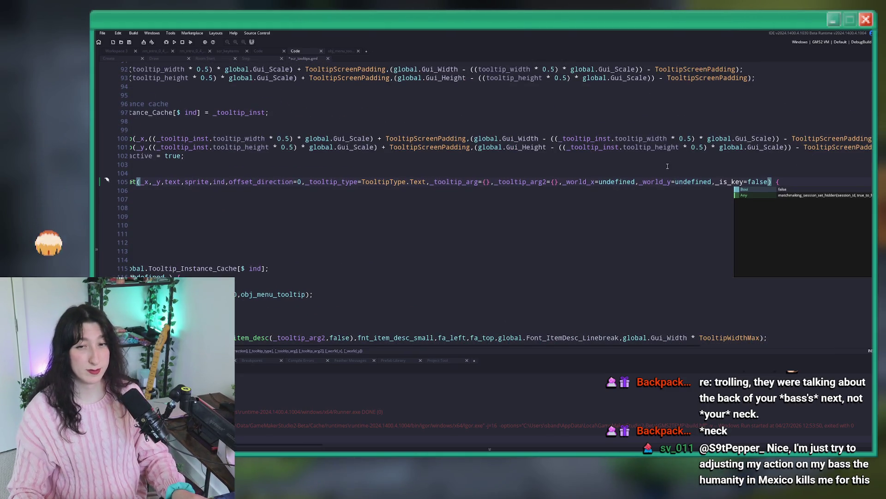
click(215, 182)
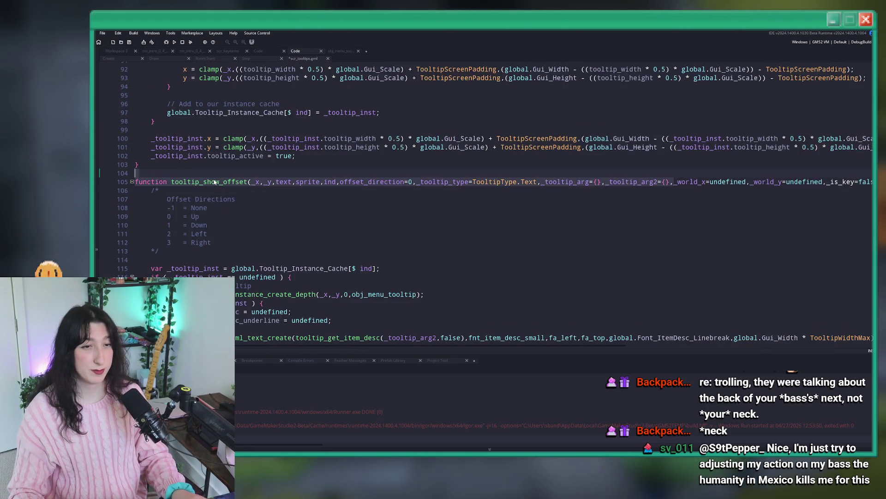
Add the line tooltip_is_key = _is_key; after the width calculation.
scroll(227, 169, down, 8)
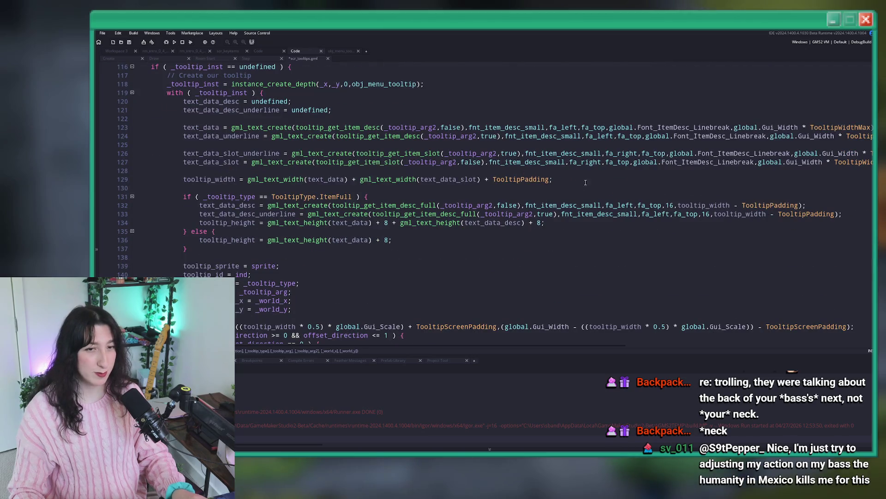
key(Return)
text(tpp)
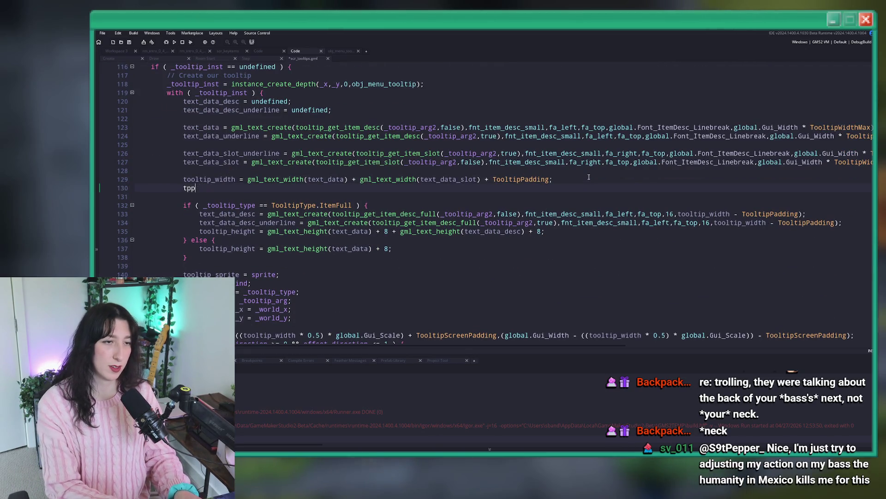
key(BackSpace)
text(ooltip_is_)
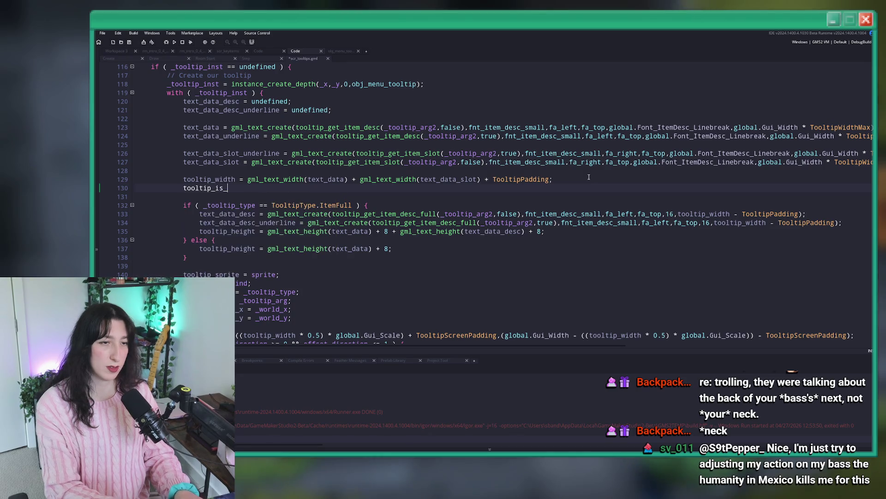
text(s-)
text(is_key;)
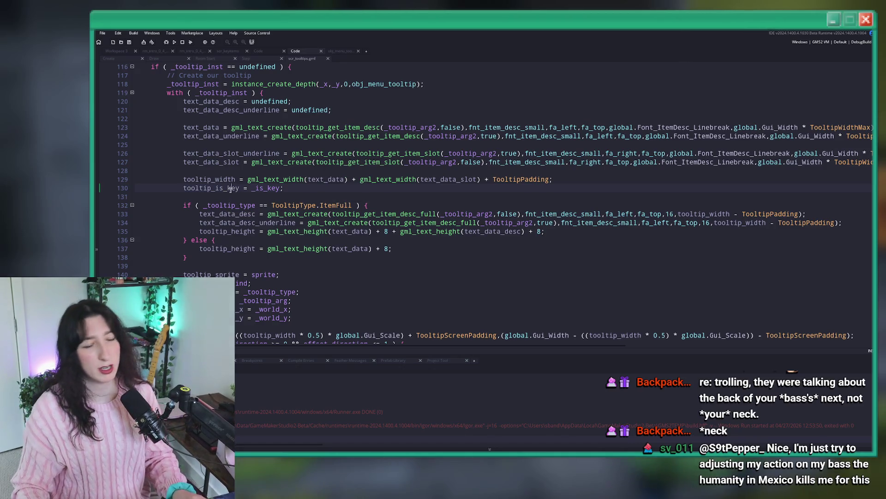
Open the obj_menu_tooltip object from its name in the script.
scroll(239, 177, down, 6)
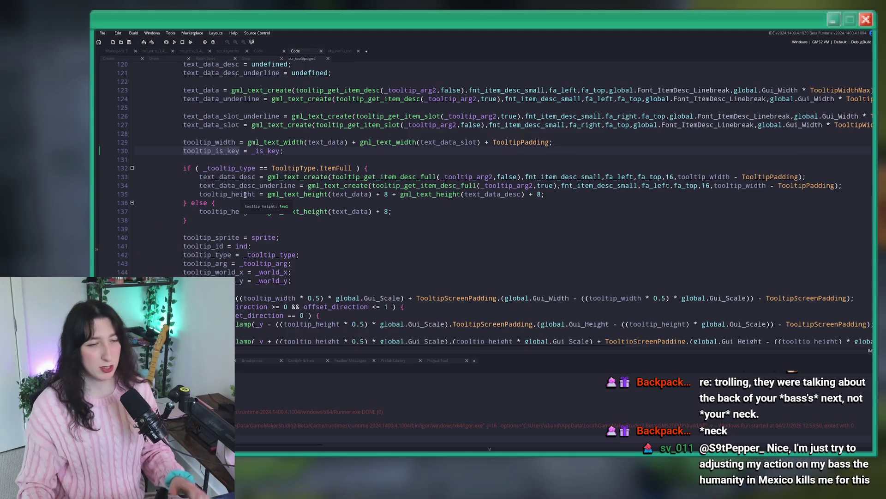
scroll(206, 151, up, 5)
scroll(206, 151, up, 2)
scroll(277, 176, down, 5)
scroll(277, 176, up, 7)
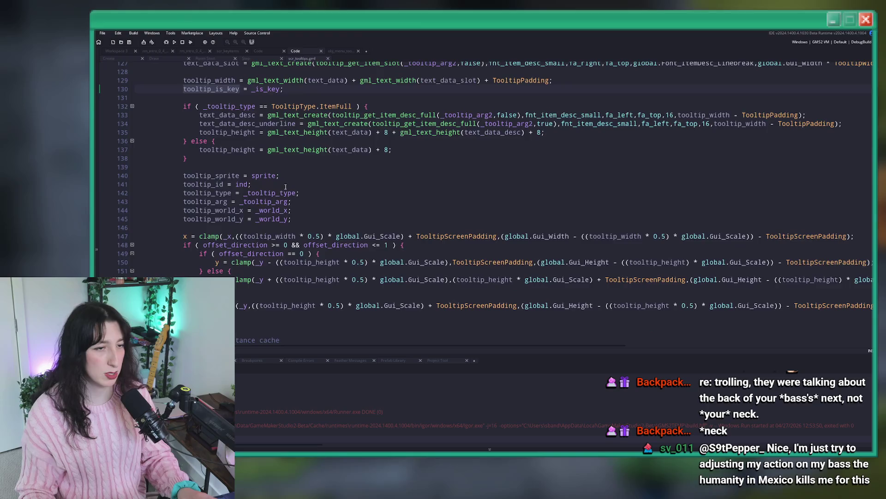
middle_click(400, 146)
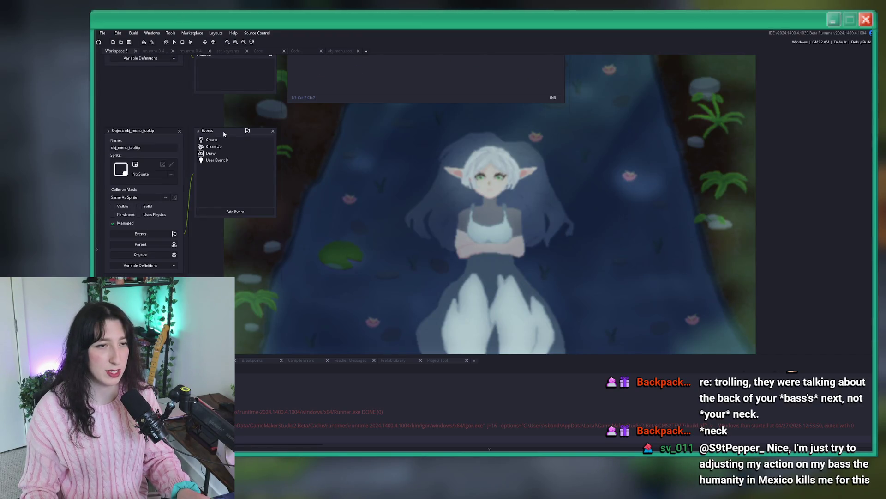
Add tooltip_is_key = false; as line 12 of the Create event, then go to the Draw code's line 101.
double_click(226, 141)
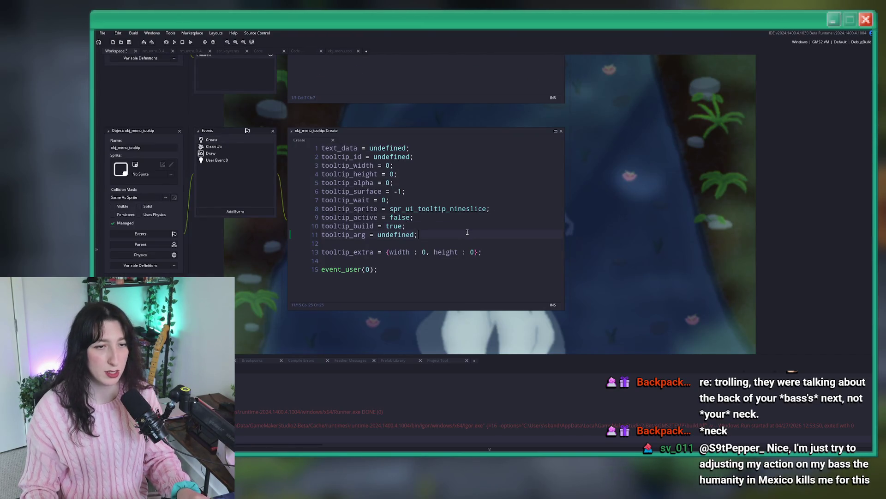
key(Return)
text(tooltip_is_key = false;)
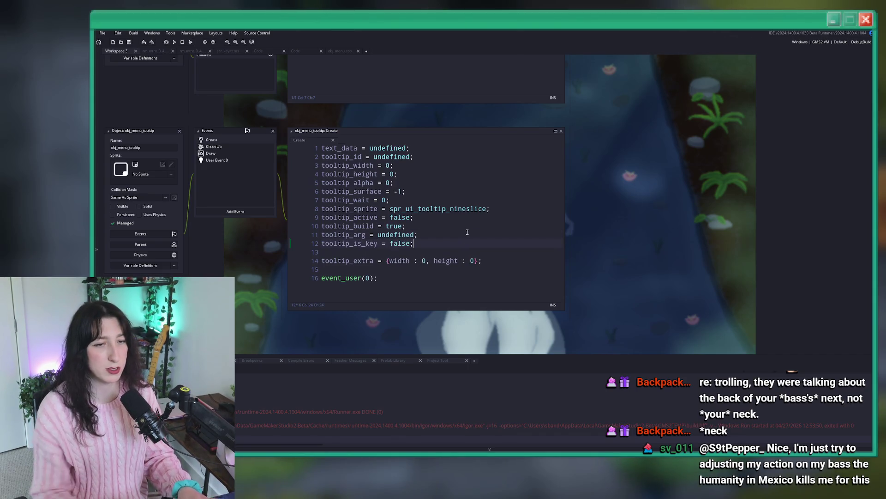
key(ctrl+Tab)
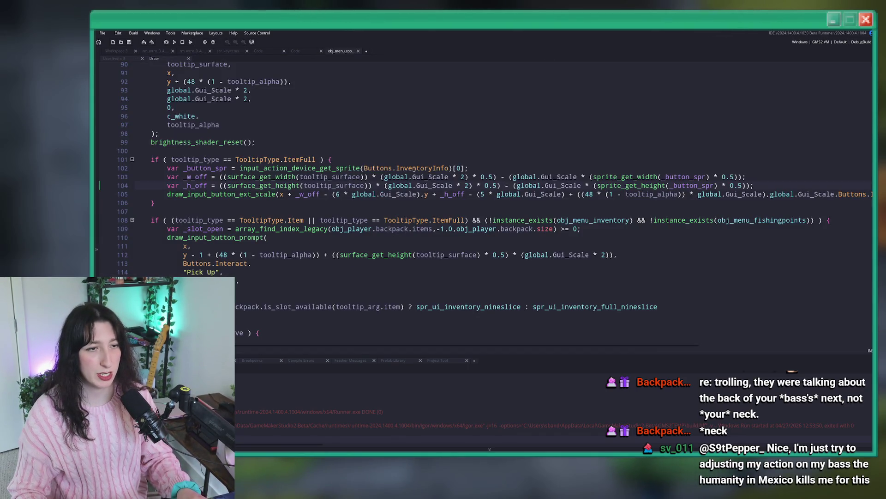
click(332, 160)
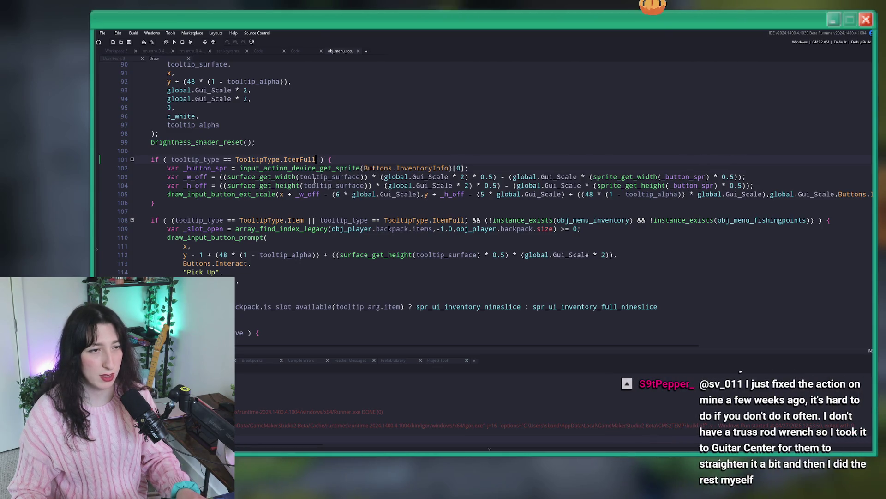
Change Draw line 101's condition to !tooltip_is_key, save, and go back to scr_tooltips.
click(213, 159)
text(tooltip_is_key)
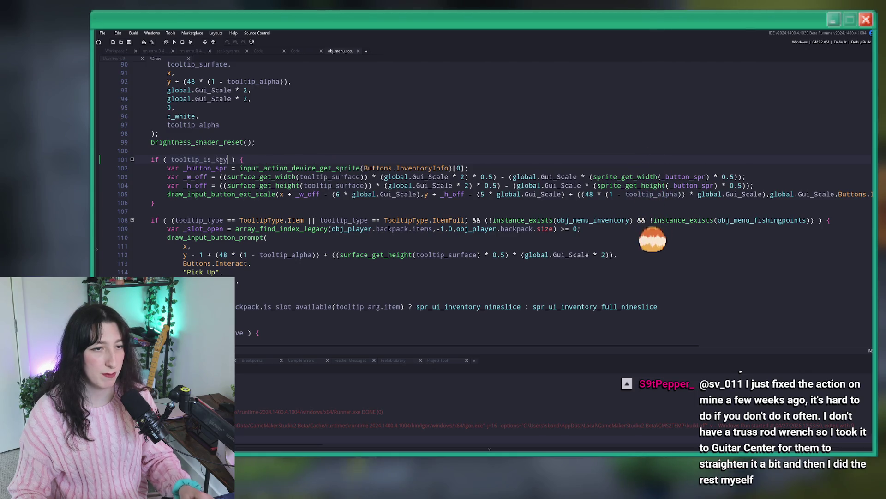
click(172, 159)
text(!)
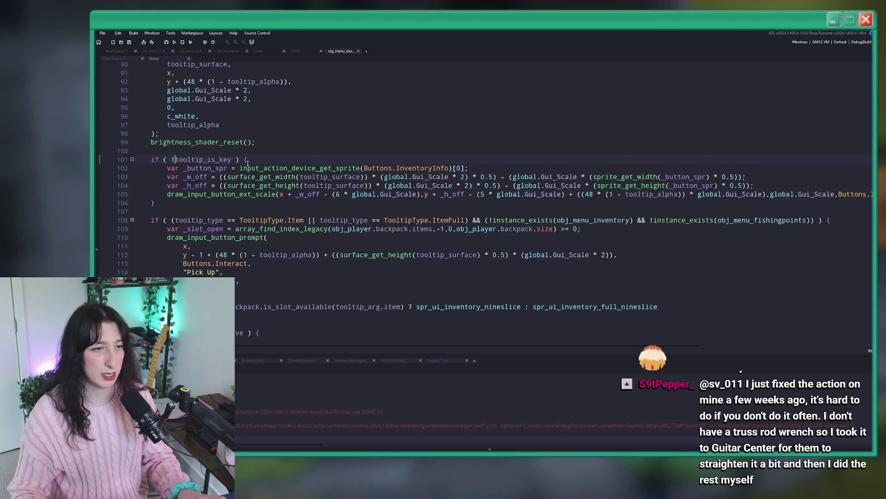
key(ctrl+s)
click(336, 208)
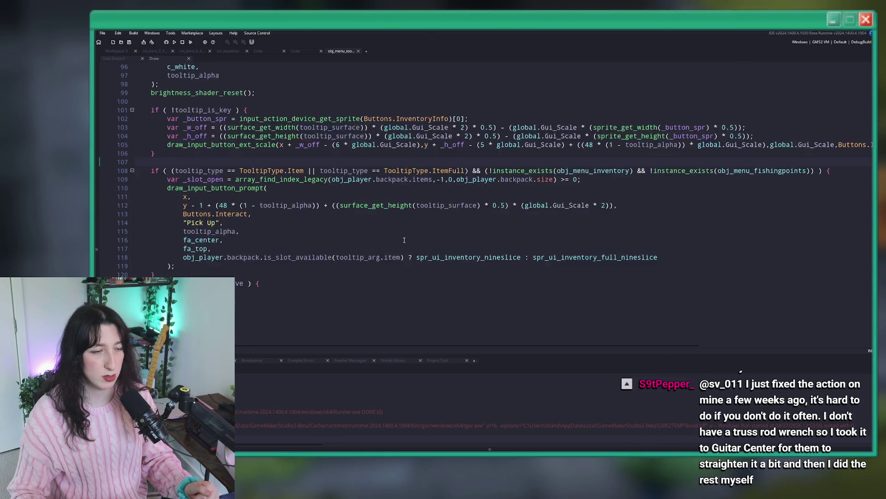
click(296, 52)
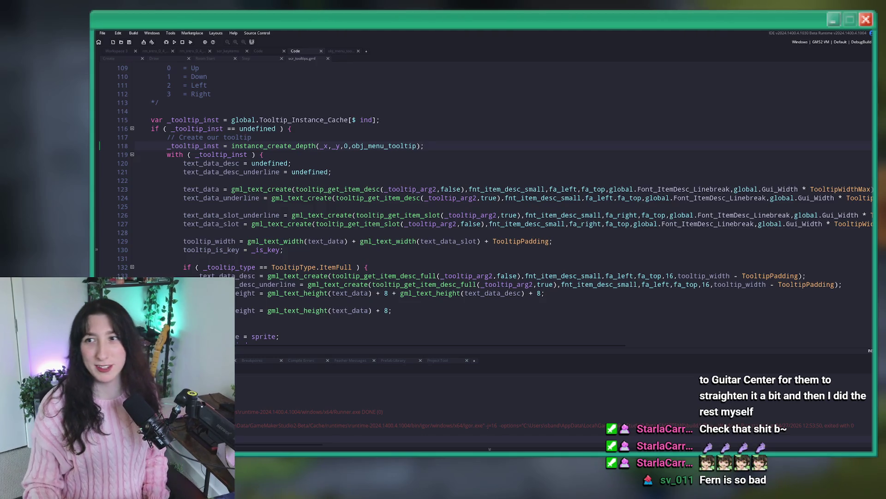
right_click(464, 139)
Build and run with F5, then place the cursor after the tooltip_show_offset call's item.item_id, x, y arguments.
key(Escape)
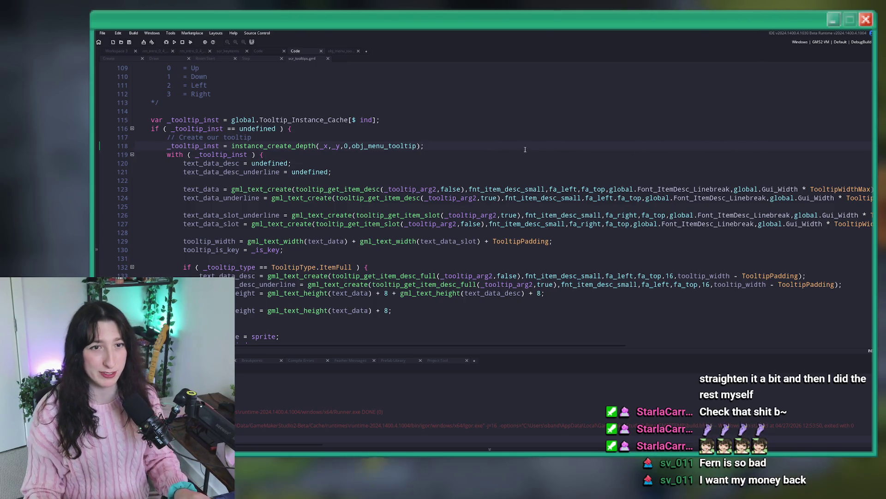
scroll(480, 162, down, 2)
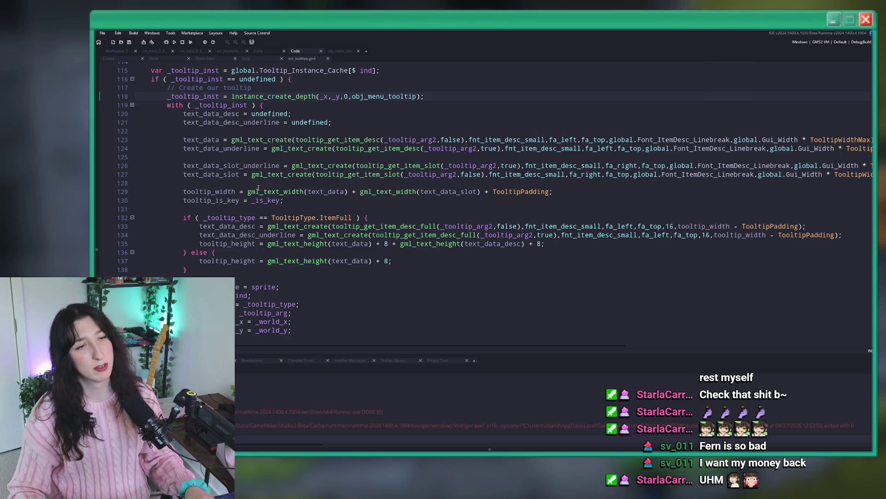
scroll(200, 198, up, 13)
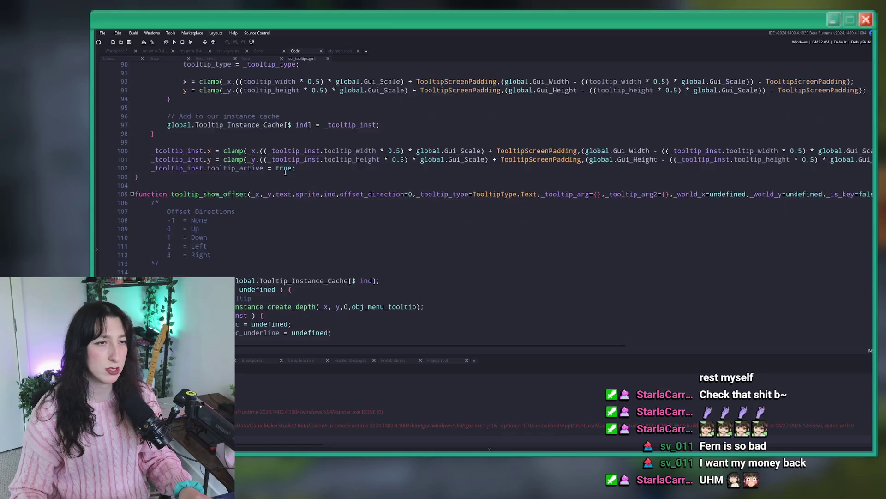
scroll(278, 147, down, 10)
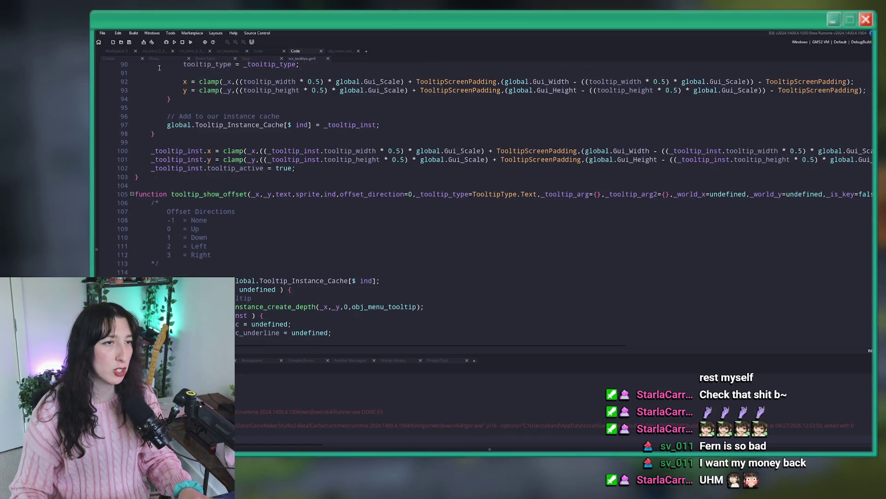
scroll(362, 171, up, 3)
scroll(365, 180, down, 1)
key(F5)
scroll(370, 195, down, 3)
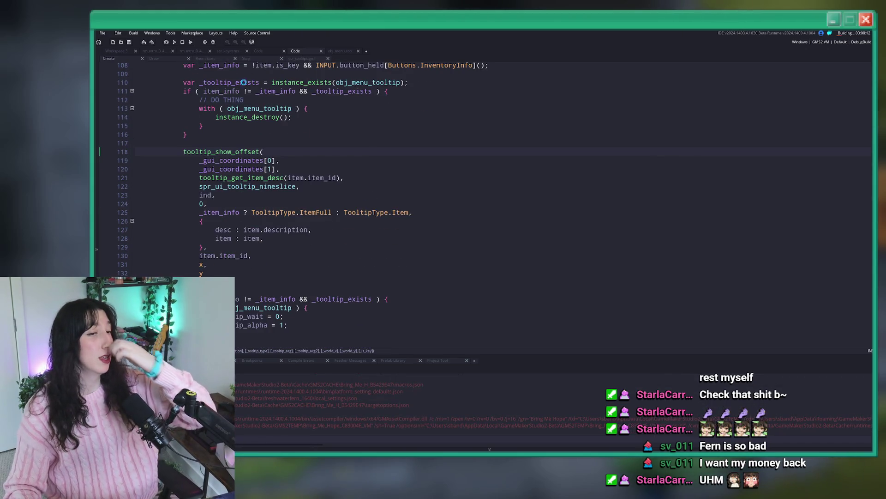
click(249, 273)
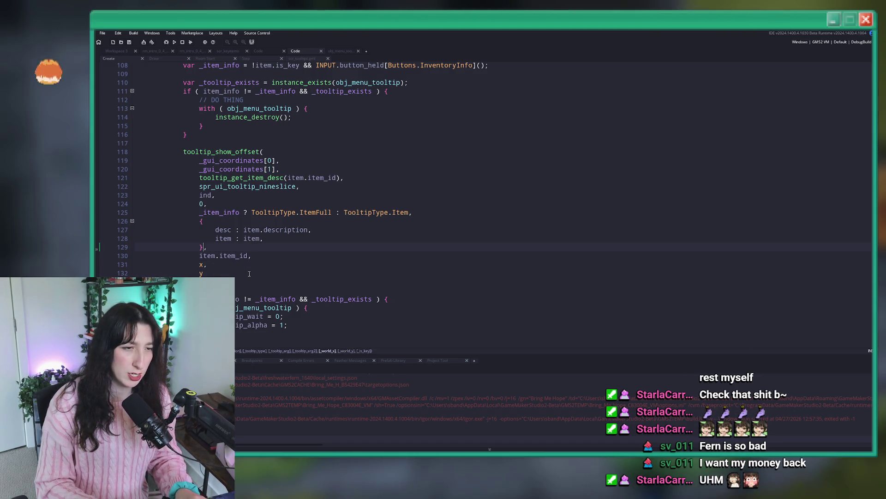
Add item.is_key as a final argument after x and y in tooltip_show_offset, then run the game with F5.
key(Up)
key(Up)
key(Up)
key(Up)
key(Up)
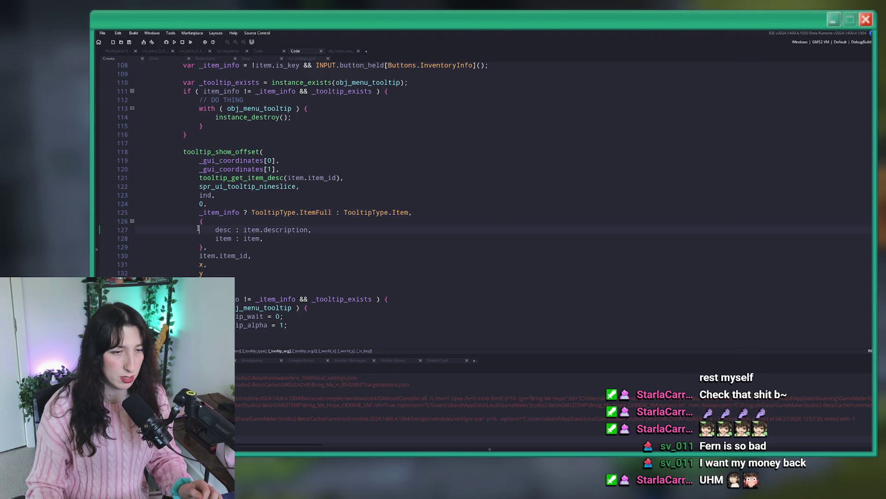
click(208, 256)
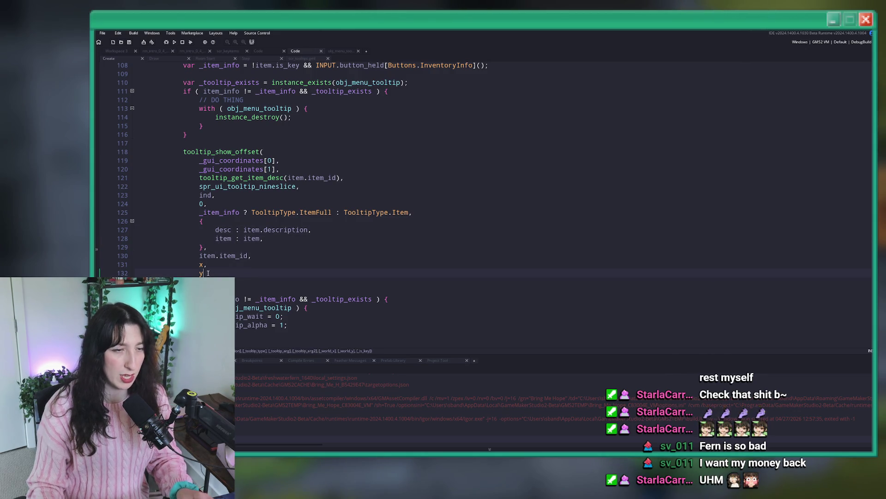
text(,)
key(Return)
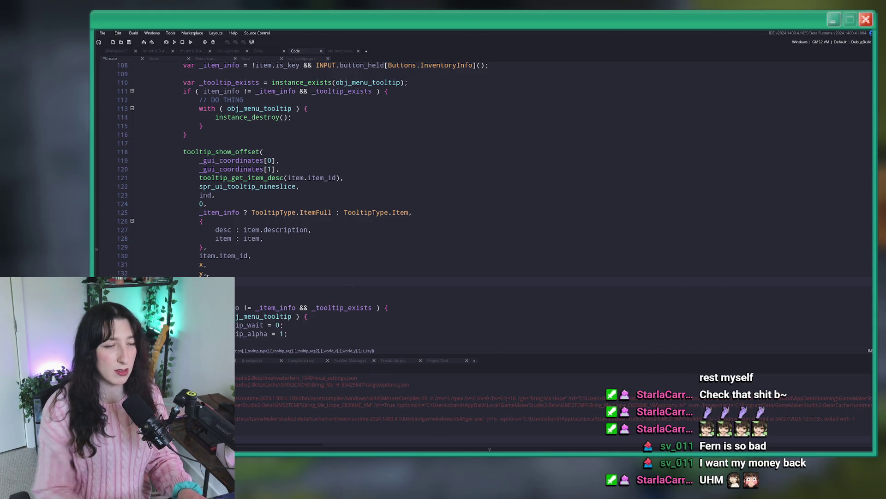
scroll(207, 274, up, 3)
scroll(274, 171, up, 2)
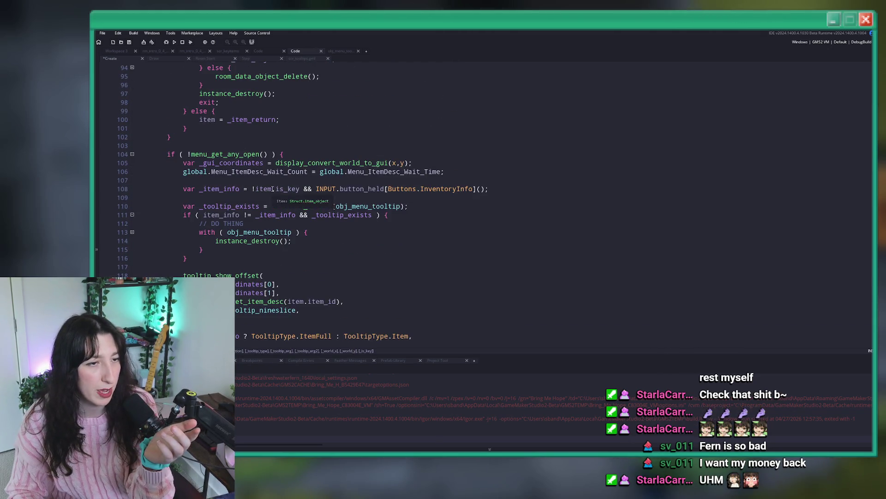
scroll(255, 196, down, 6)
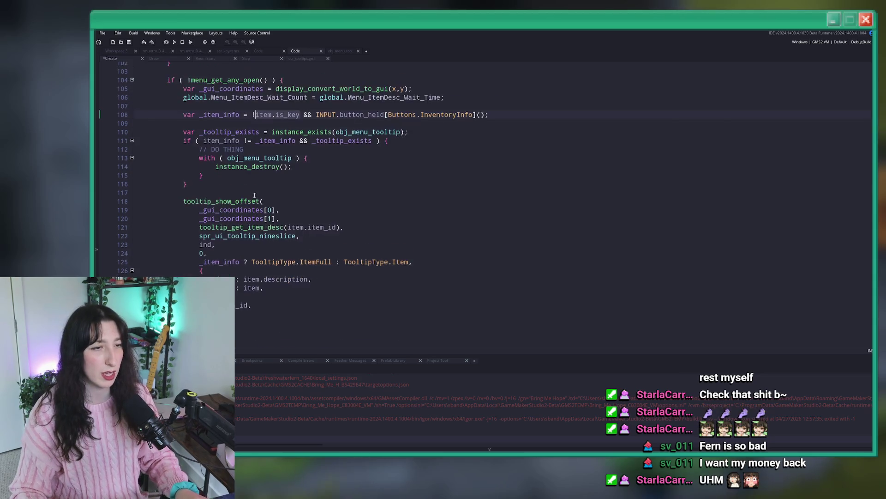
click(305, 251)
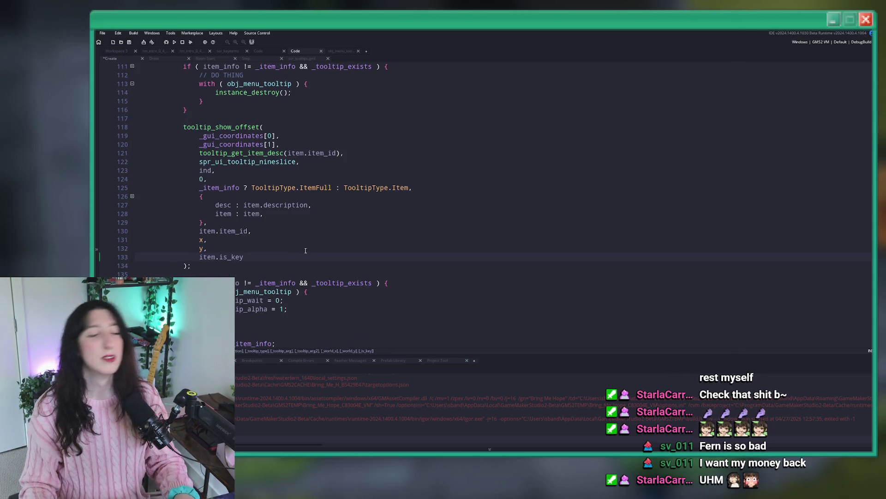
key(F5)
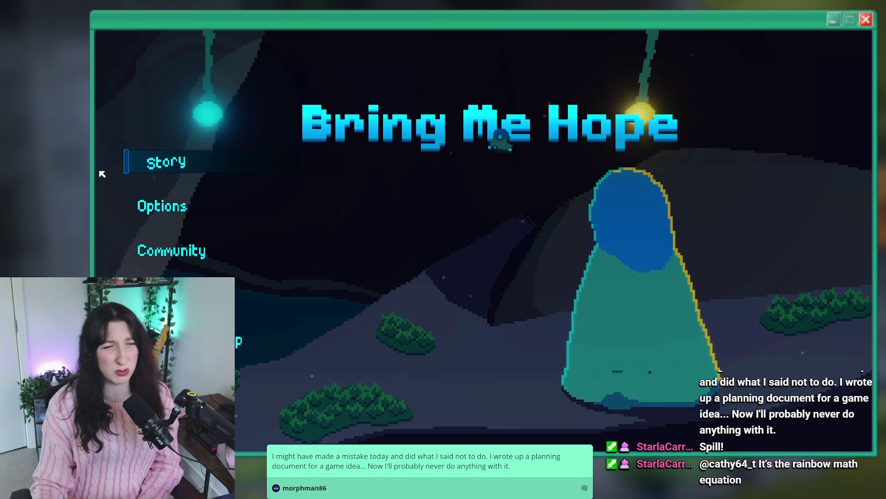
Start Story mode and warp to the Abandoned Town from the debug console.
click(156, 162)
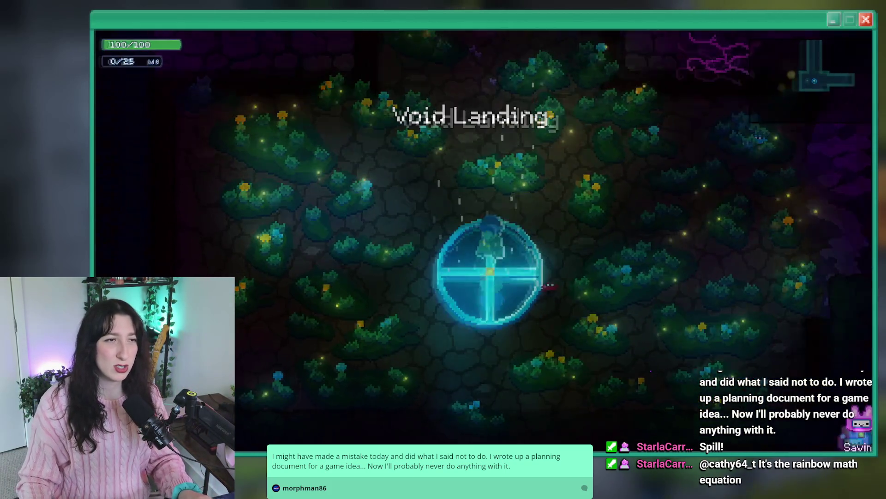
key(grave)
key(Return)
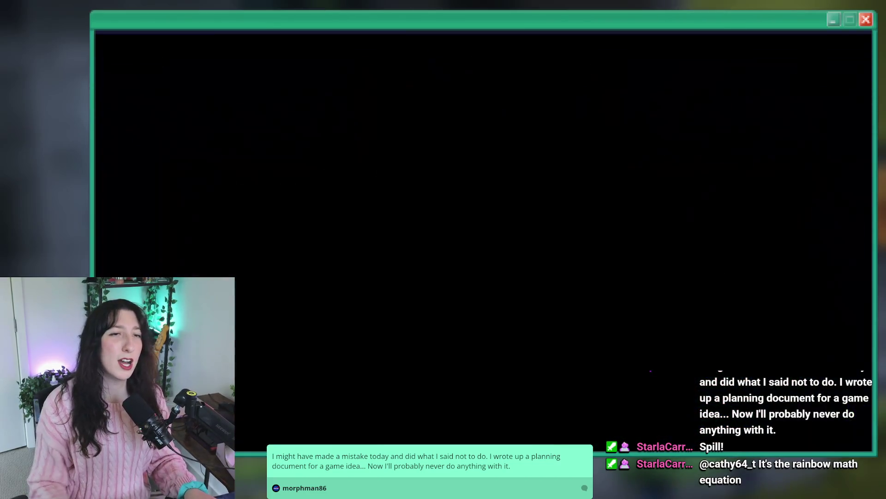
Walk onto the Lost Texts note, pick it up, and view it in the inventory book.
key(a)
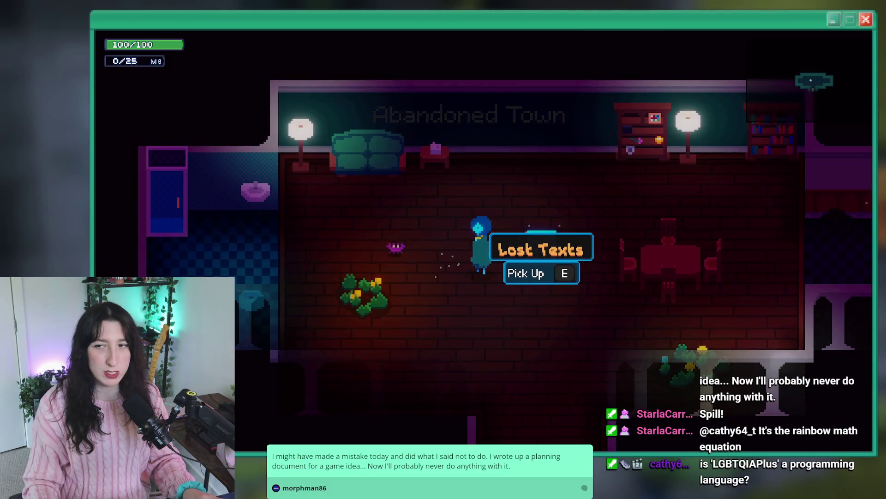
key(d)
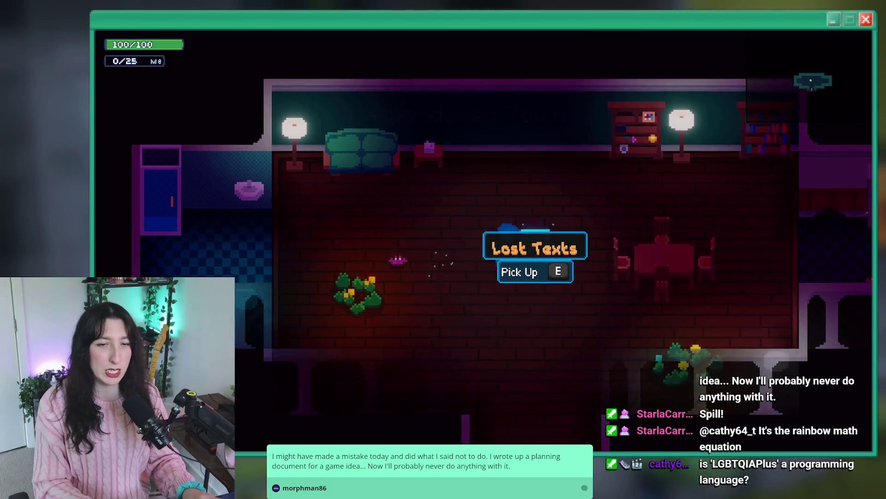
key(a)
key(w)
key(d)
key(e)
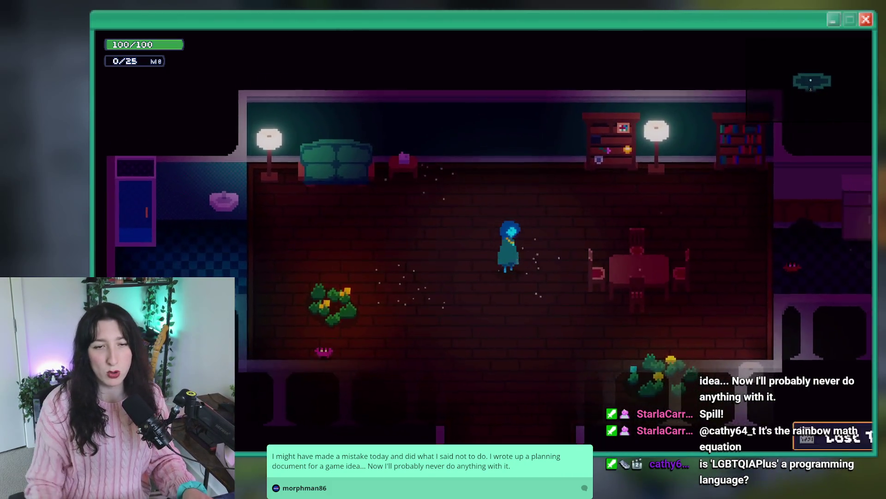
key(Tab)
key(Tab)
key(Tab)
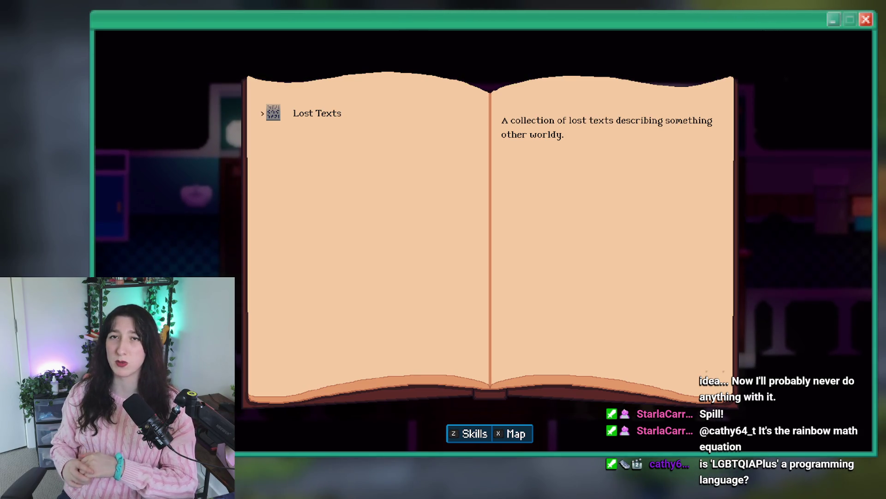
Close the inventory and spawn a Water Bubble beside the player from the debug console.
key(Escape)
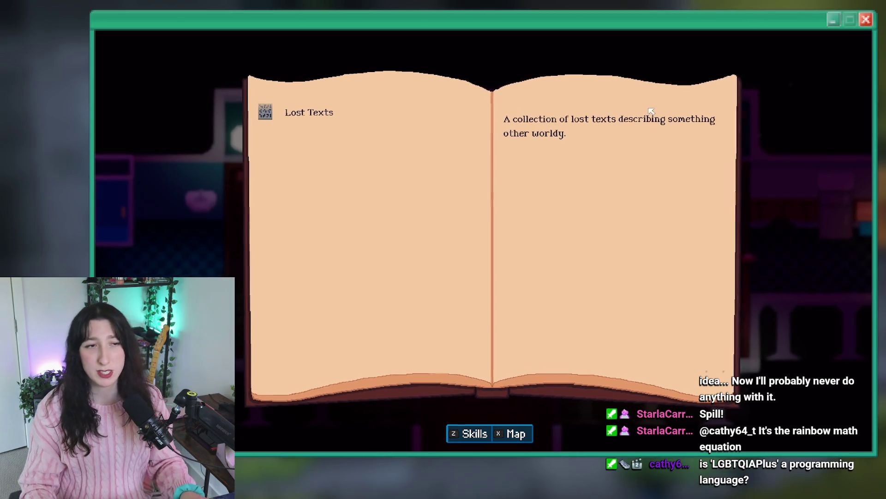
key(z)
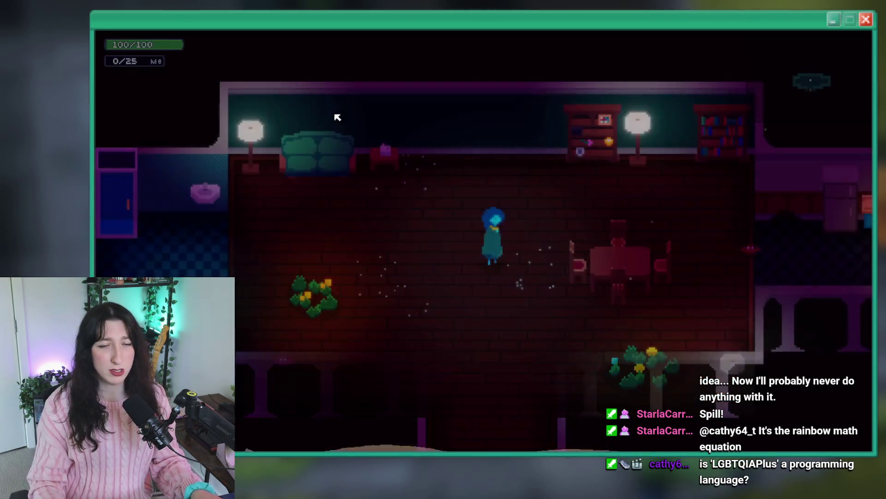
key(grave)
key(Up)
key(Up)
key(Return)
key(grave)
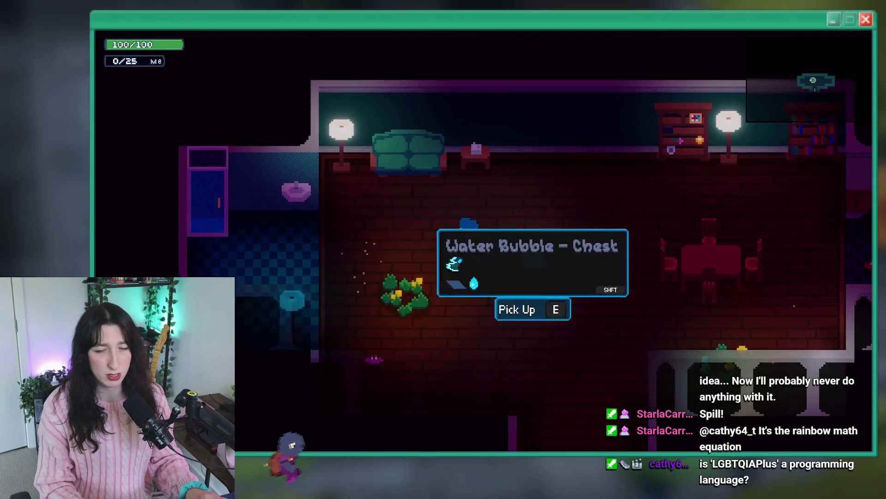
Expand the Water Bubble tooltip to its full description, pick it up, and dismiss the Items tutorial.
key(a)
key(d)
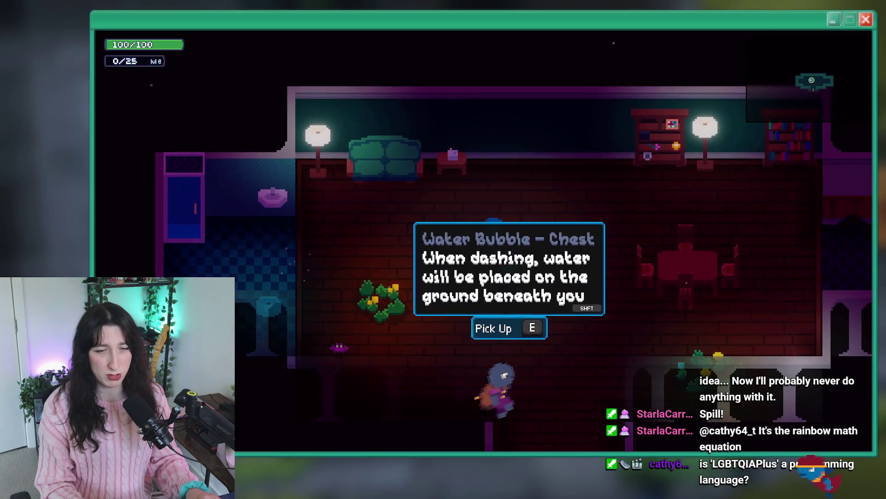
key(e)
key(grave)
key(grave)
key(d)
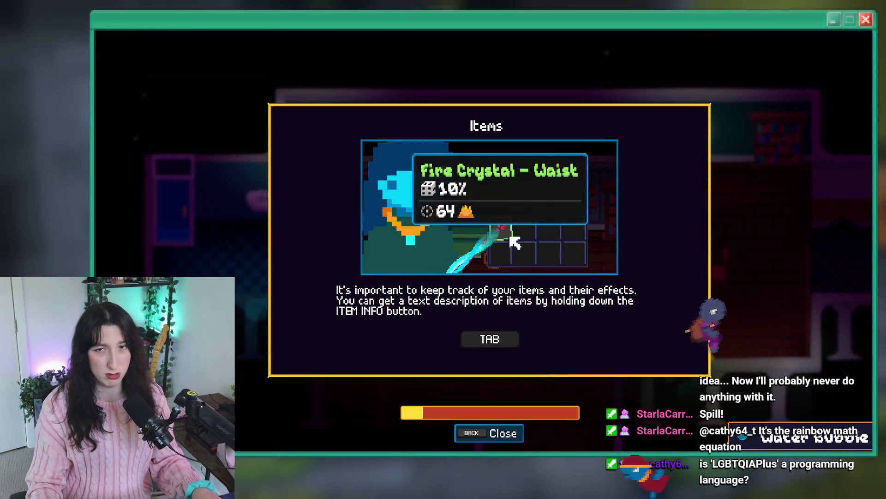
key(Escape)
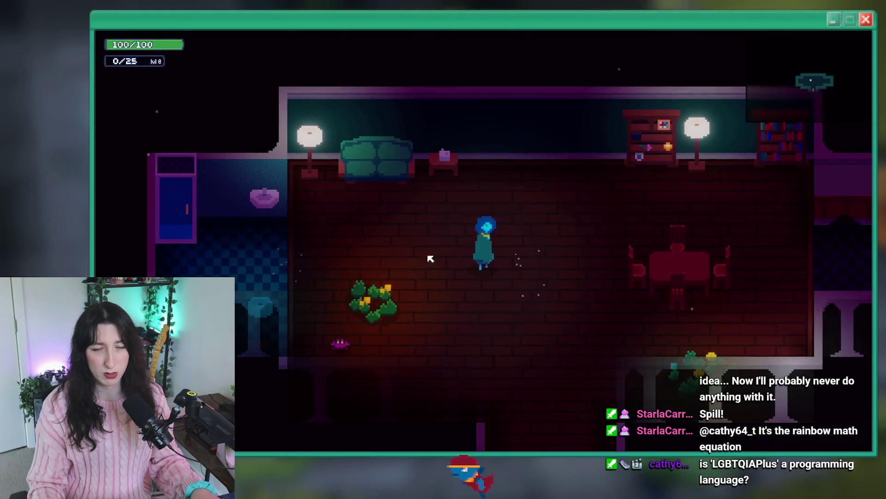
Restart Story, jump back to the Abandoned Town, and pick up the Lost Texts again.
key(Escape)
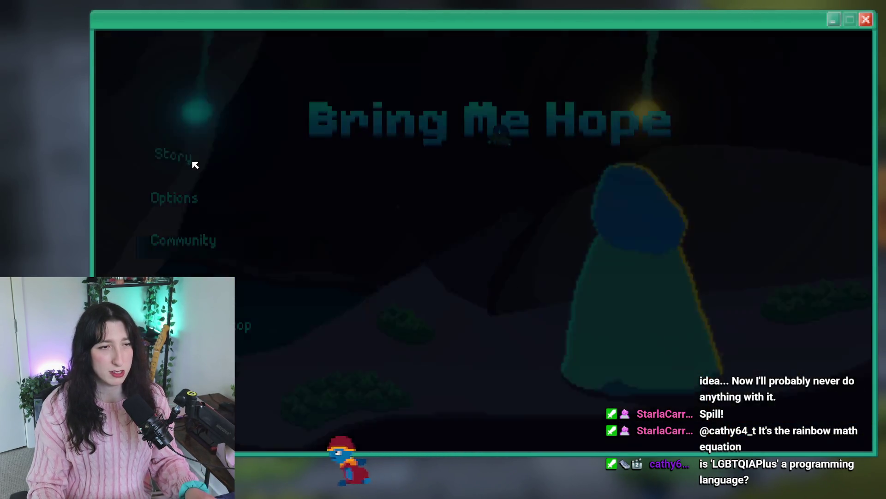
click(168, 151)
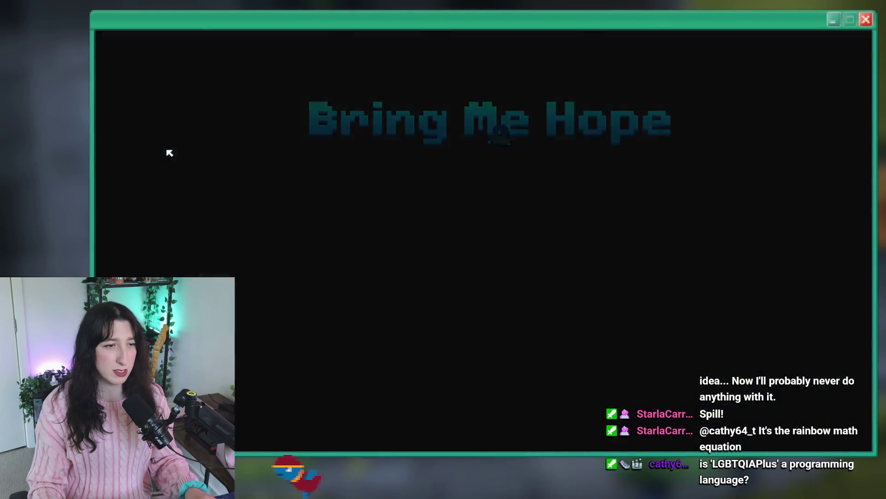
key(grave)
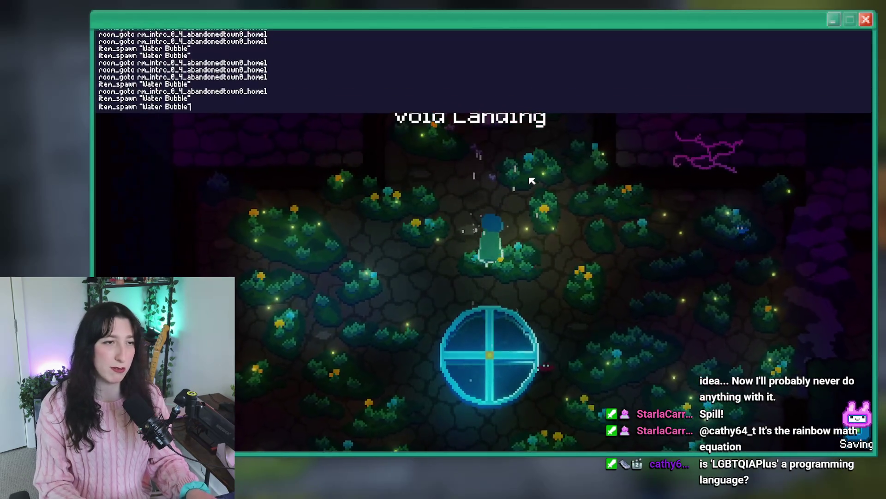
key(Return)
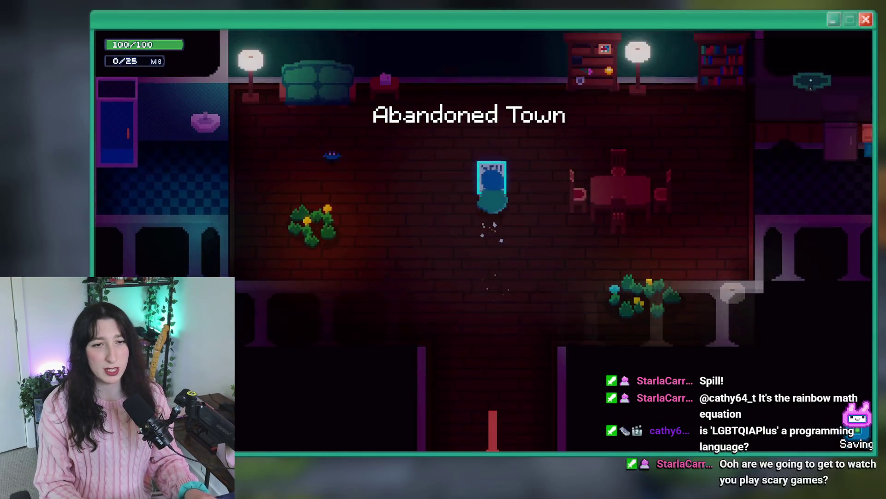
key(d)
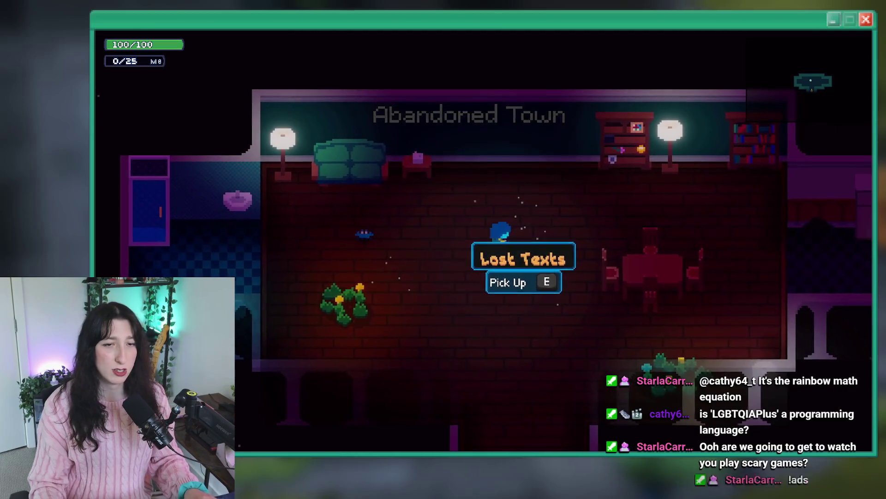
key(e)
Spawn another Water Bubble, pick it up, and dismiss the Items tutorial.
key(a)
key(grave)
key(Return)
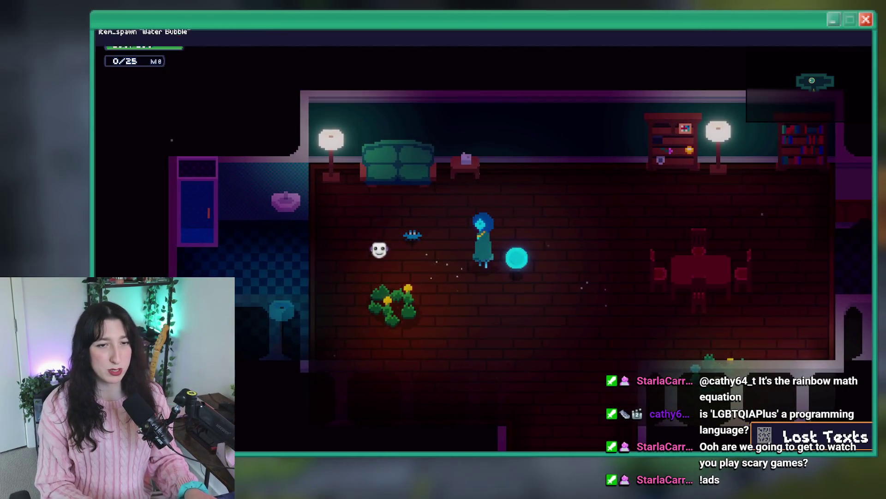
key(e)
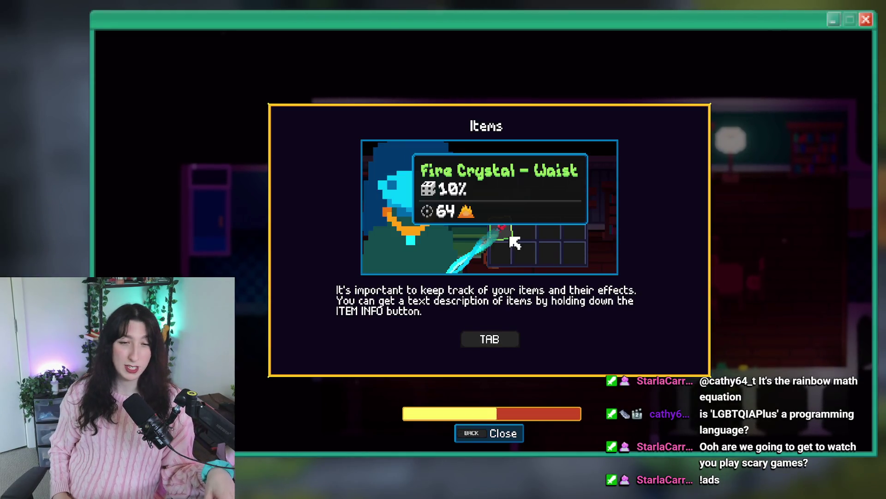
key(grave)
key(grave)
key(BackSpace)
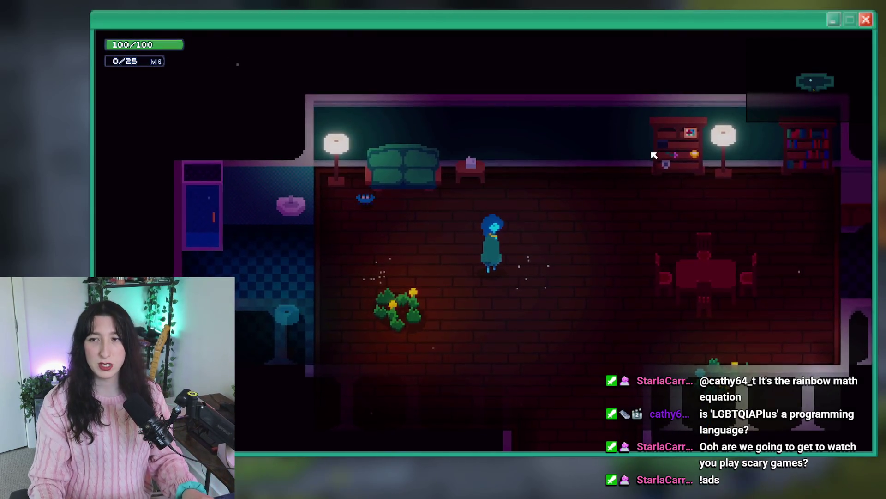
Walk around the room past the couch and table, then quit the game.
key(d)
key(a)
key(w)
key(d)
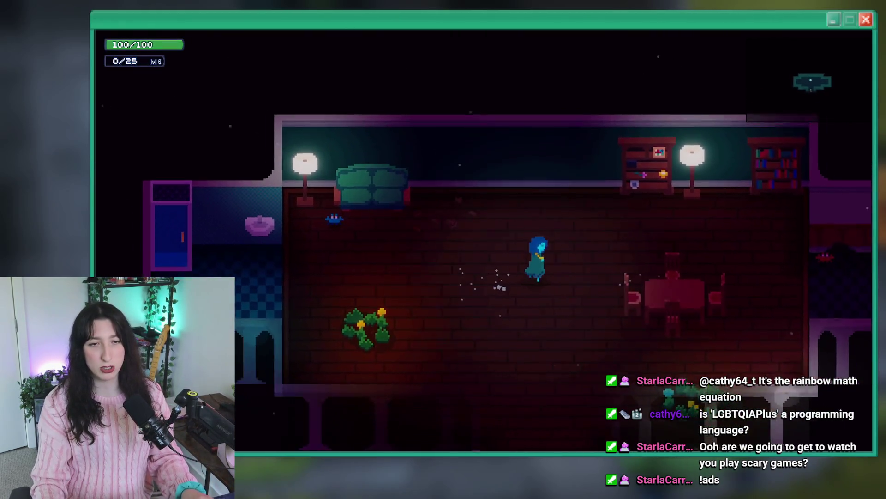
key(s)
key(d)
key(Escape)
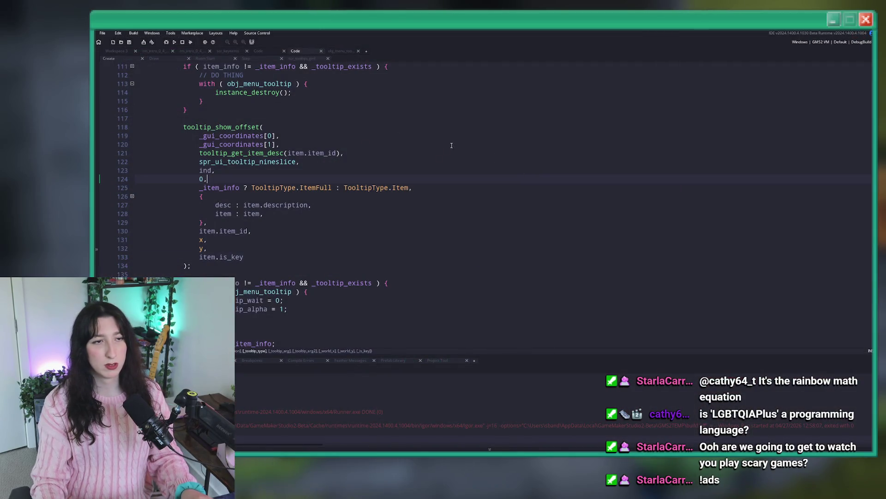
Search assets for event_read, inspect it in scr_progress, then close that code window.
click(123, 51)
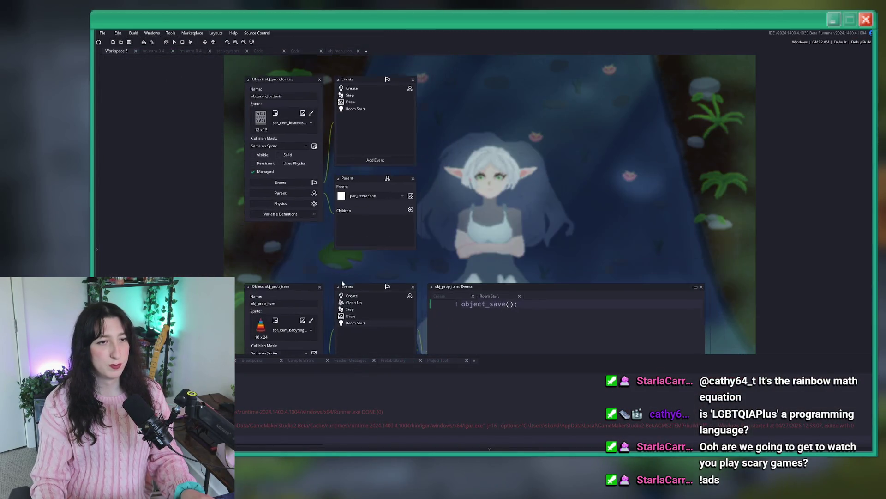
drag(309, 76, 300, 137)
key(ctrl+t)
text(event)
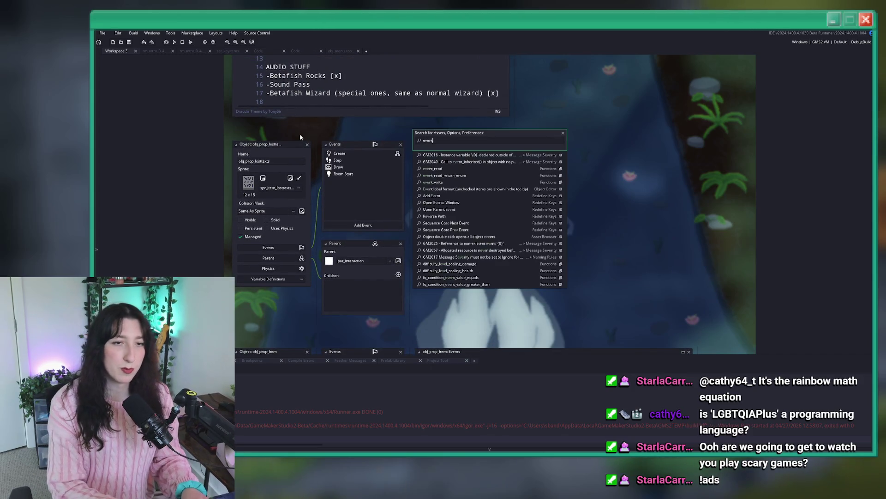
text(_read)
key(Down)
key(Return)
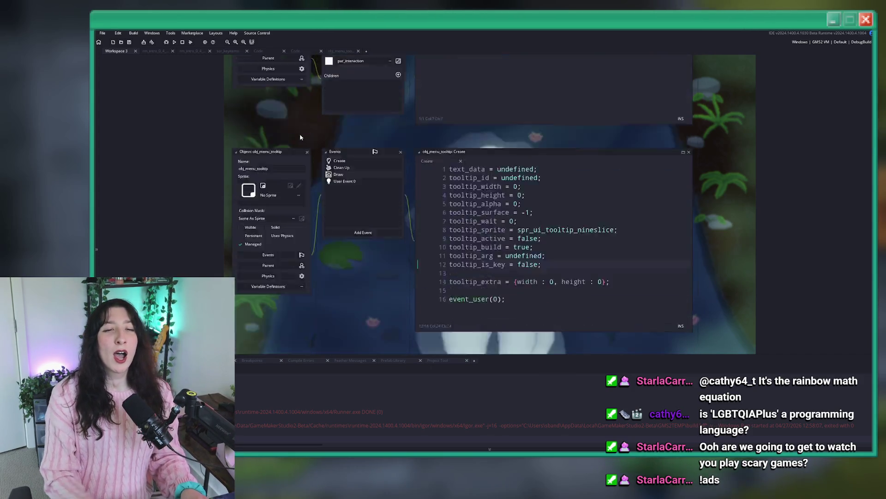
scroll(387, 176, up, 10)
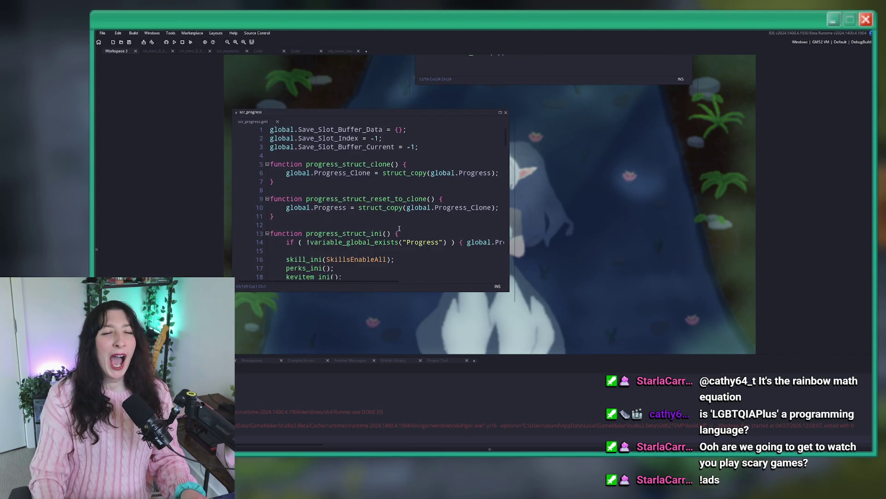
scroll(384, 225, down, 4)
scroll(384, 225, down, 20)
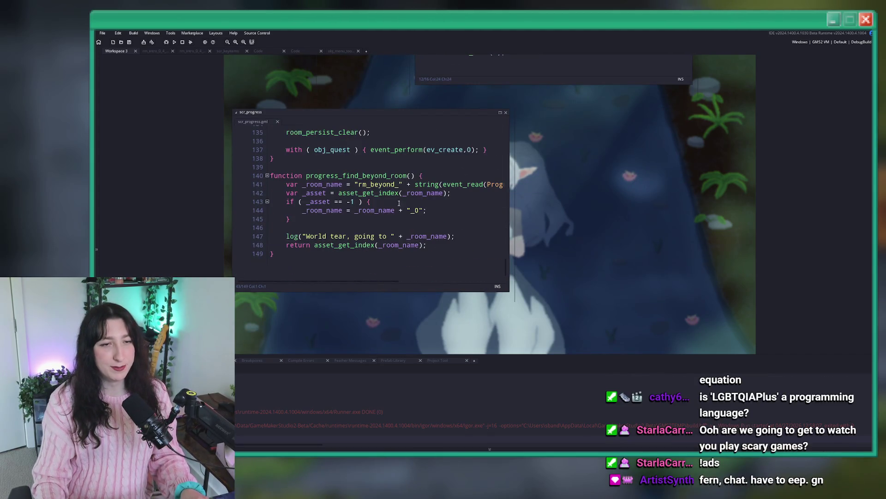
middle_click(263, 121)
Search 'progress' and open progress_struct_ini in scr_progress, maximizing its editor window.
key(ctrl+t)
text(progress)
key(Down)
key(Down)
key(Down)
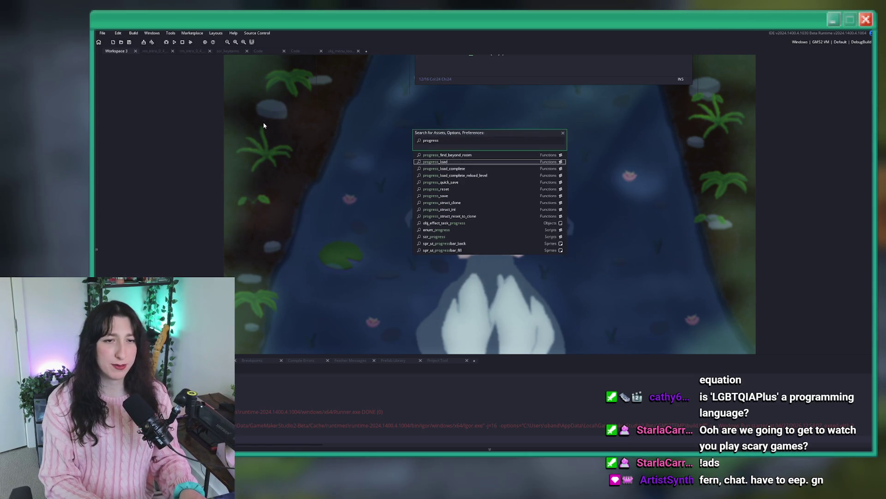
key(Return)
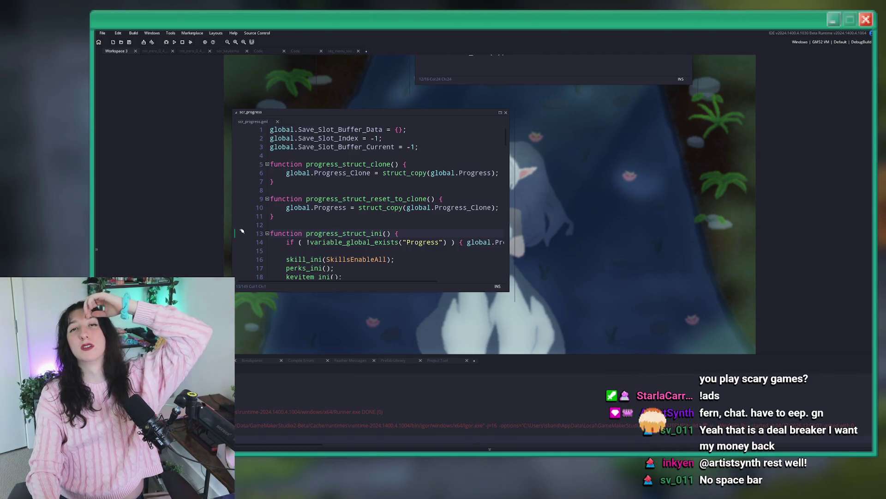
click(500, 112)
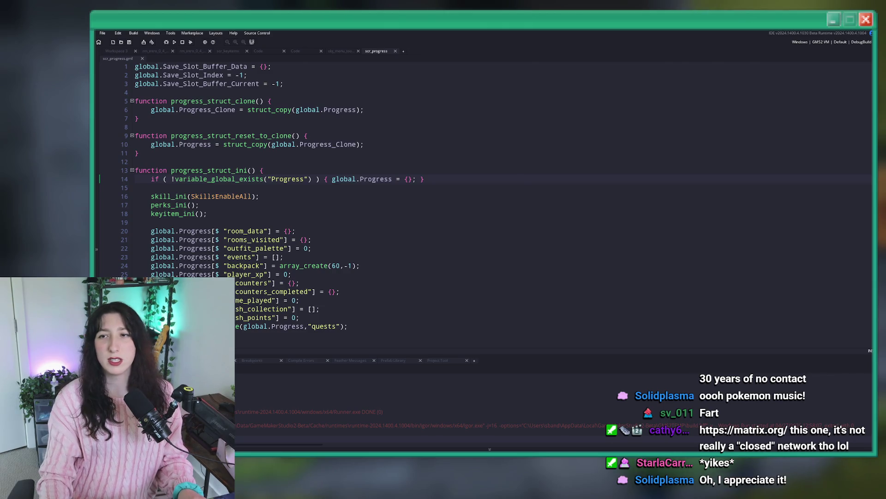
Switch from GameMaker to the browser showing Twitch's home page.
key(alt+Tab)
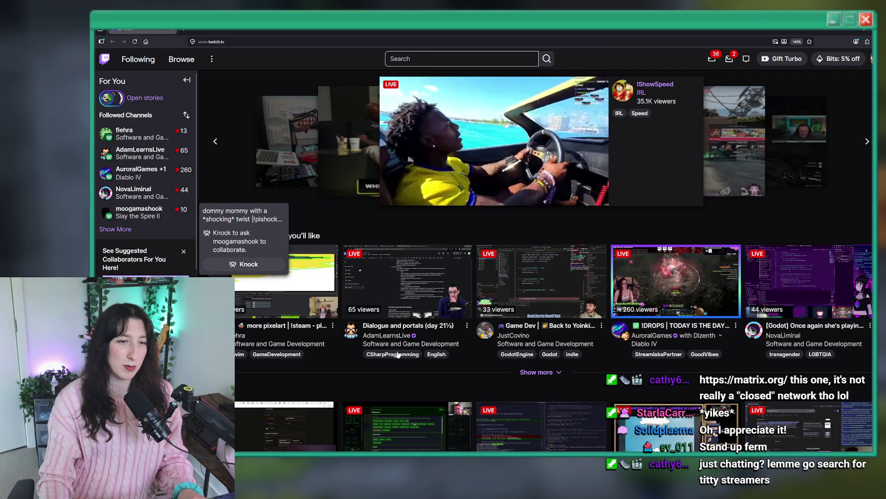
Search Twitch for 'just c' and browse the Just Chatting category directory.
click(508, 59)
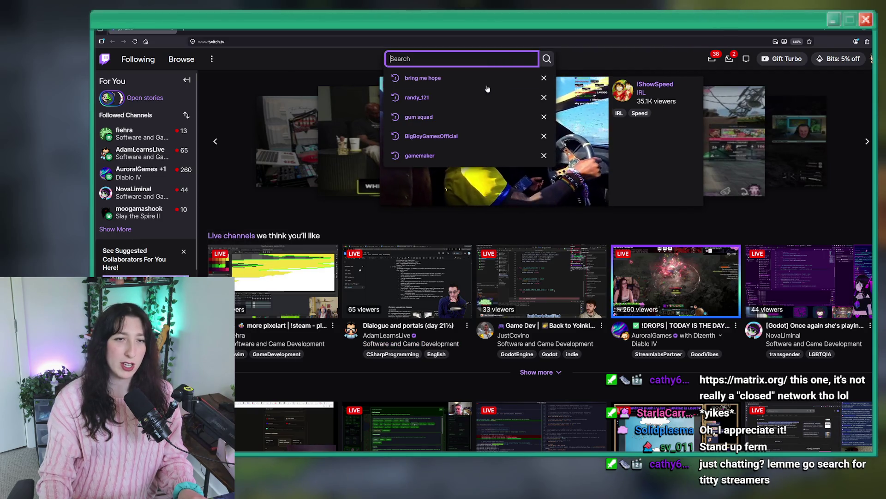
text(just c)
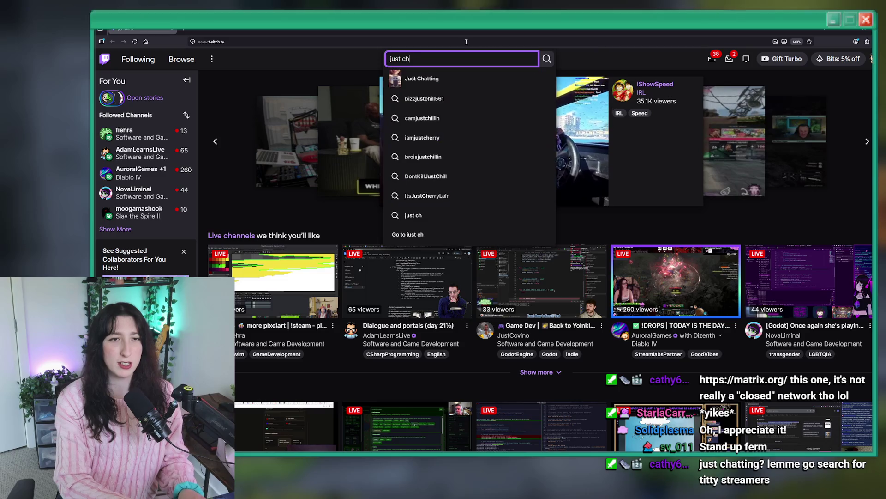
click(422, 98)
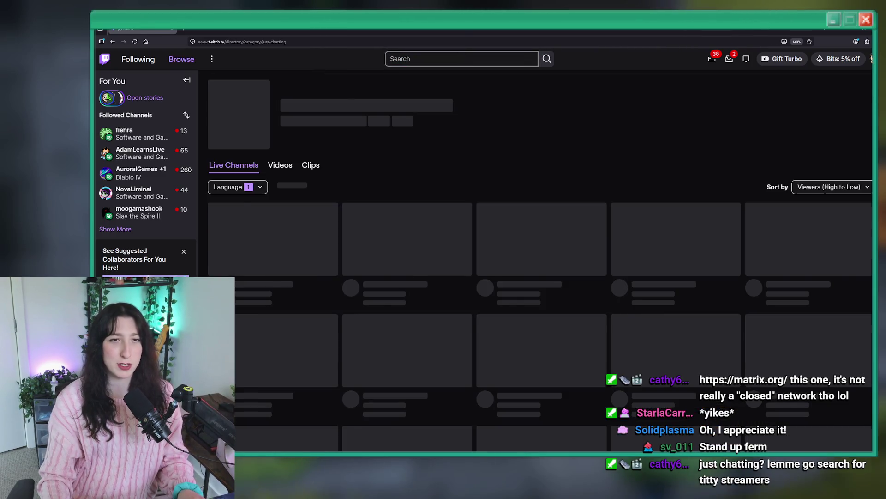
scroll(407, 167, down, 2)
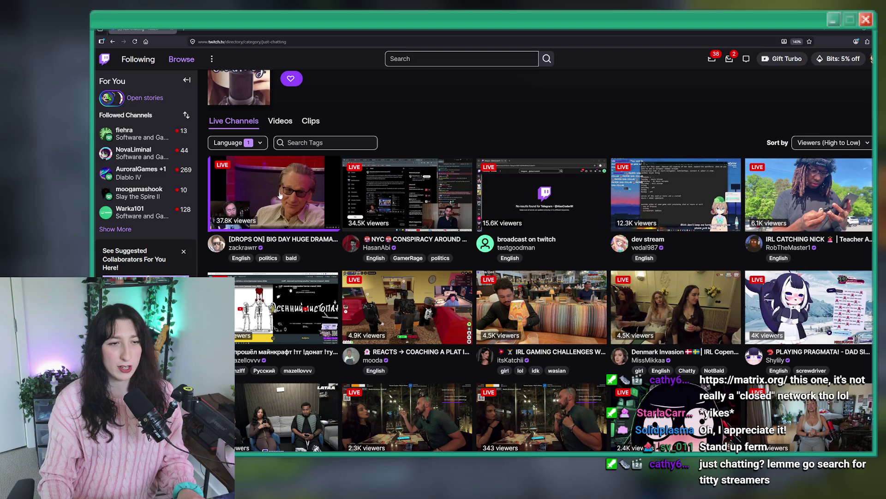
scroll(531, 139, down, 10)
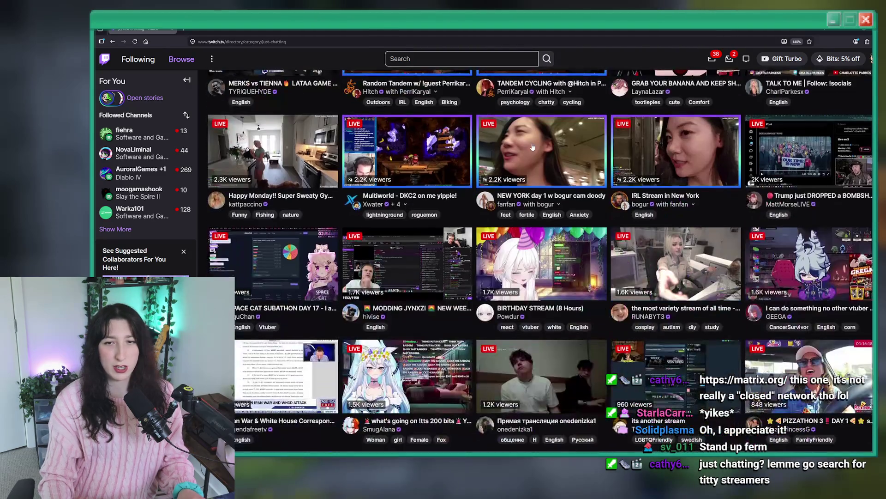
scroll(562, 114, down, 10)
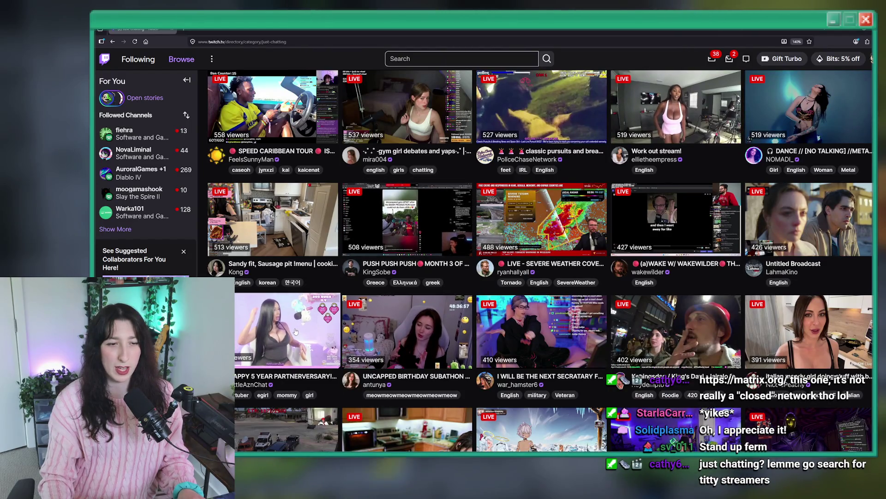
scroll(473, 232, down, 4)
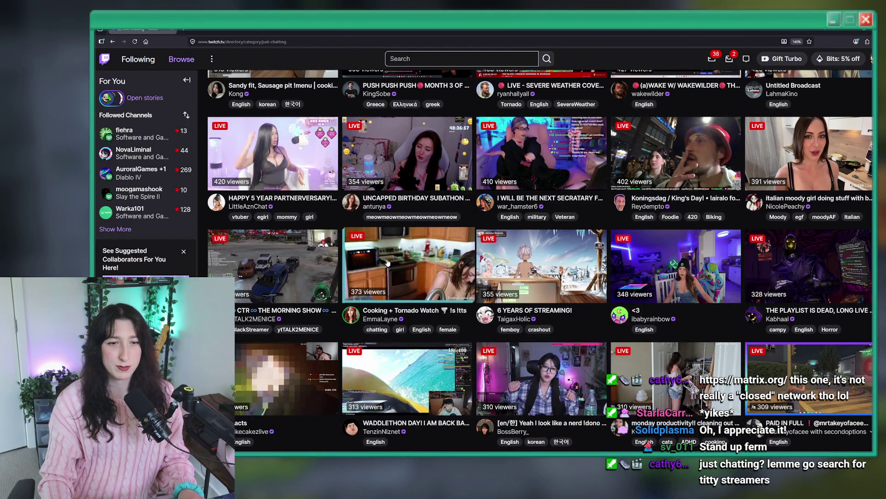
scroll(392, 256, down, 5)
scroll(393, 257, down, 2)
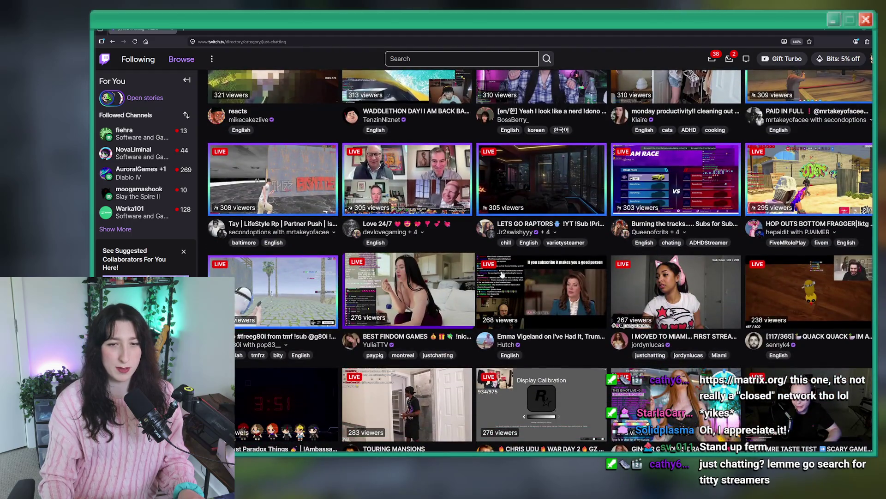
scroll(503, 273, down, 9)
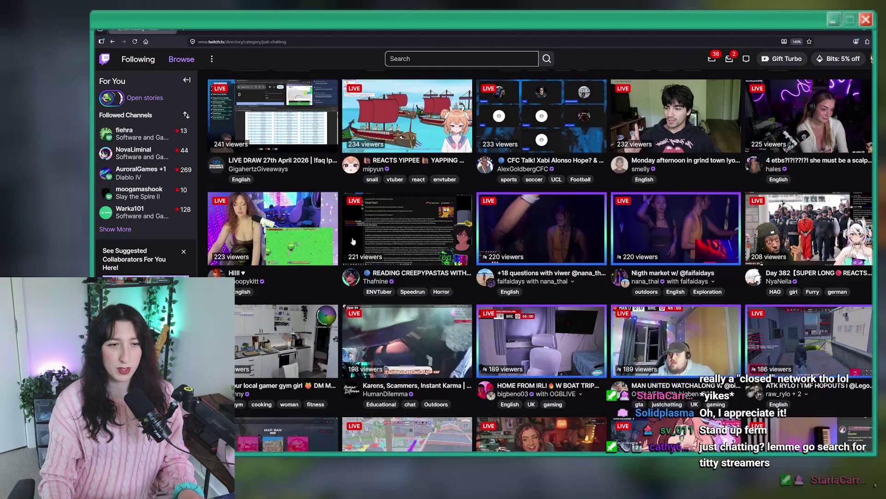
scroll(512, 163, down, 10)
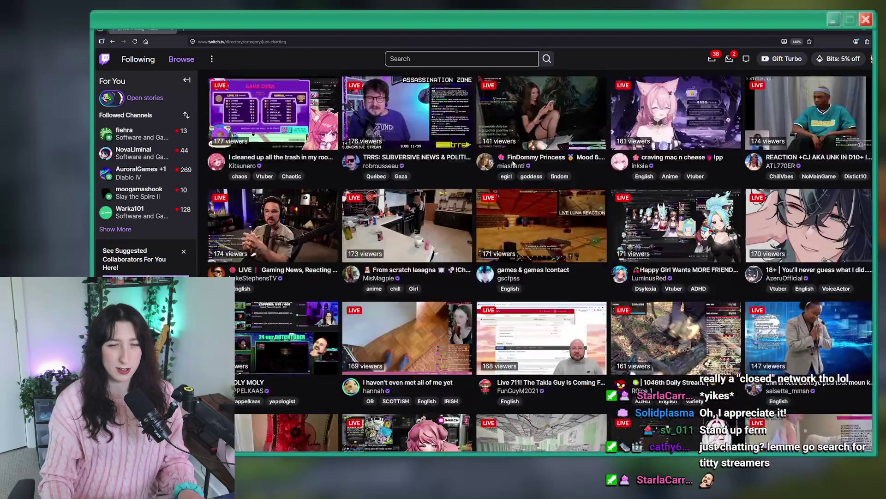
scroll(513, 162, down, 2)
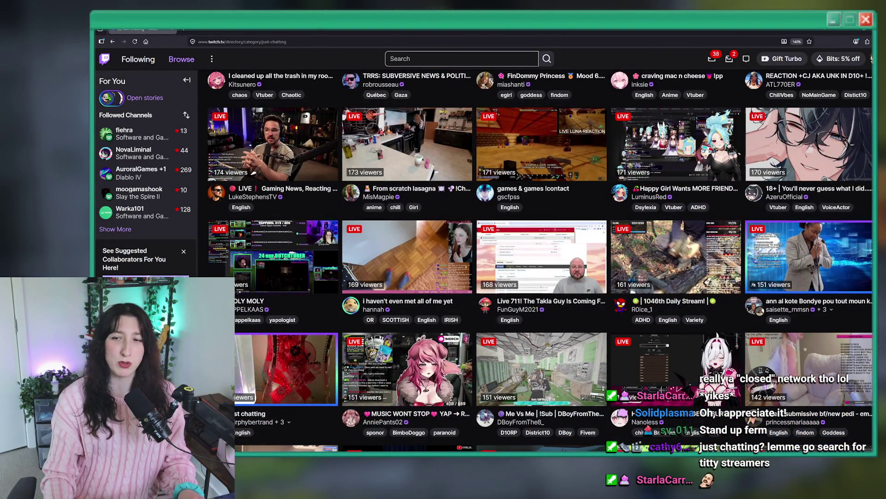
scroll(460, 198, down, 5)
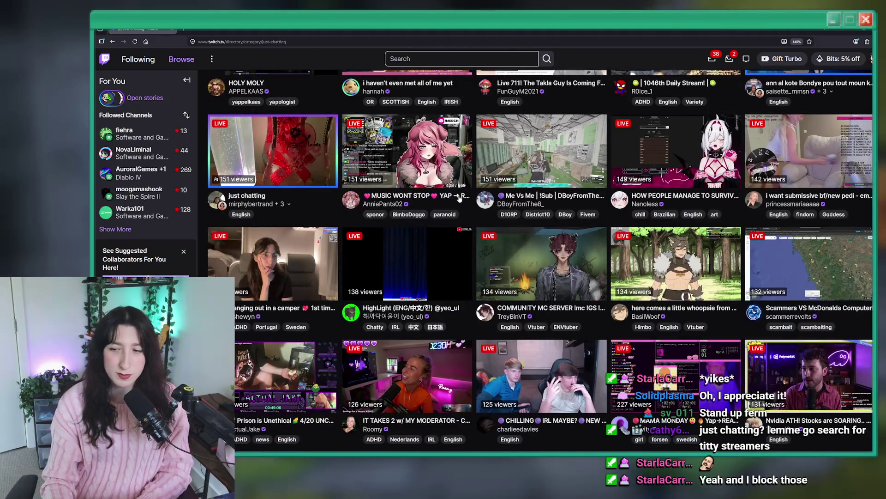
scroll(460, 198, down, 5)
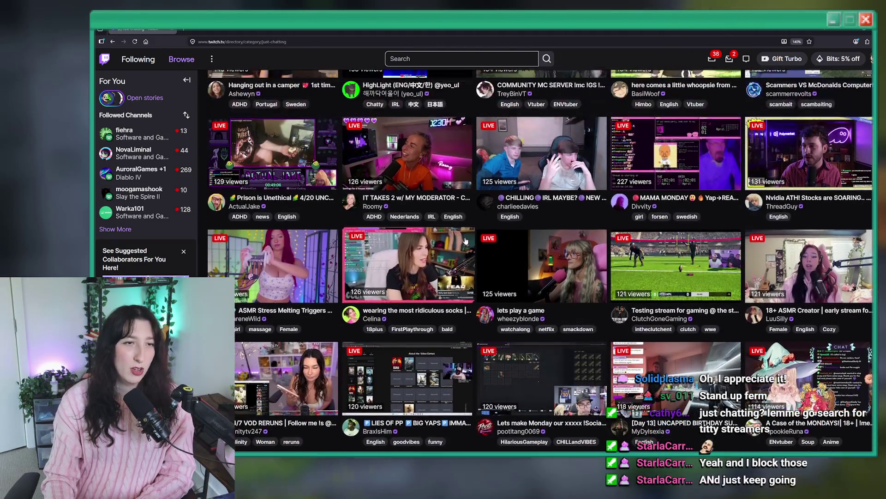
scroll(465, 240, up, 4)
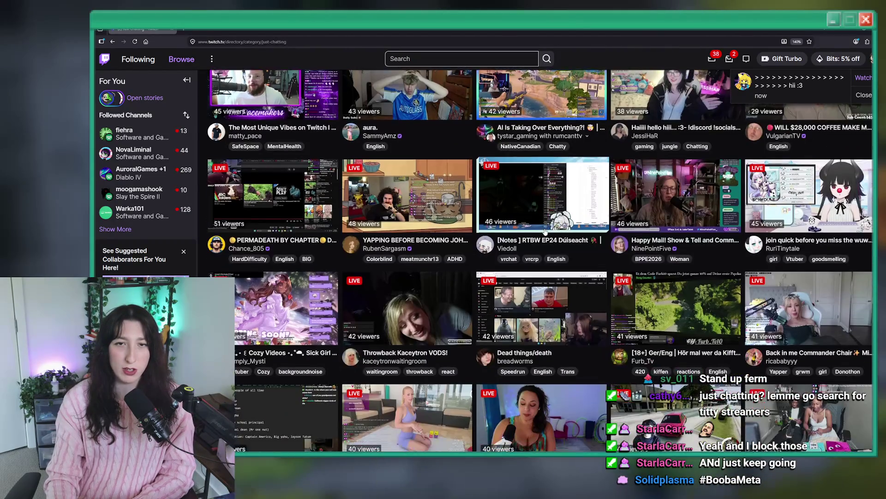
scroll(545, 232, down, 7)
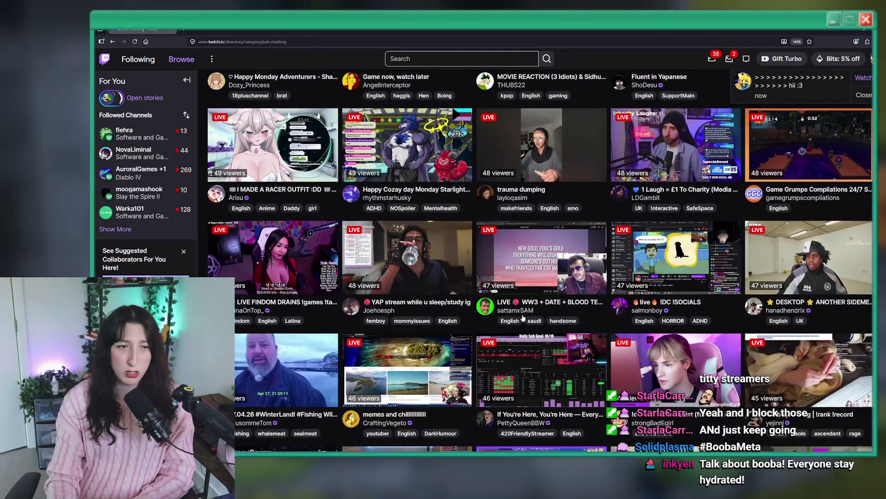
scroll(545, 232, up, 9)
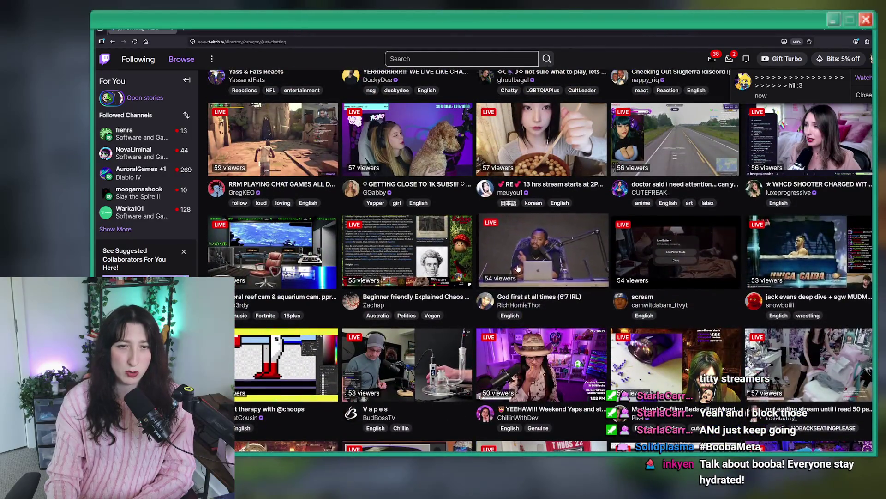
scroll(518, 268, up, 4)
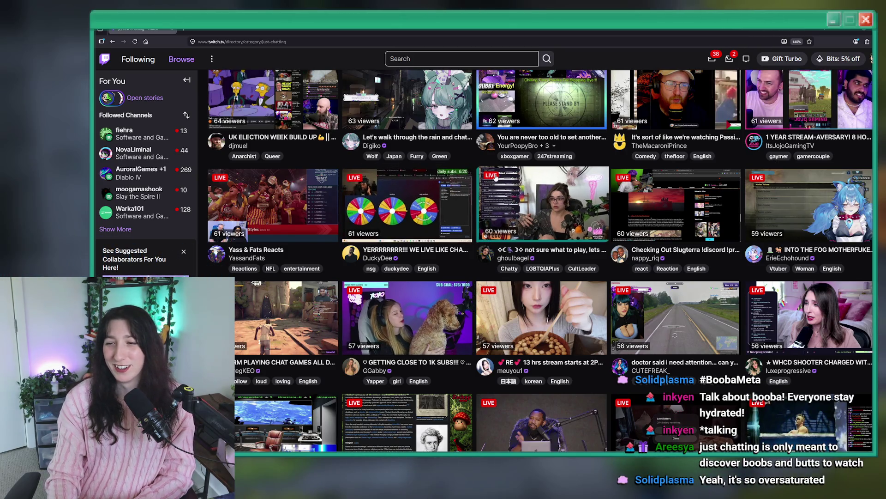
scroll(550, 179, up, 5)
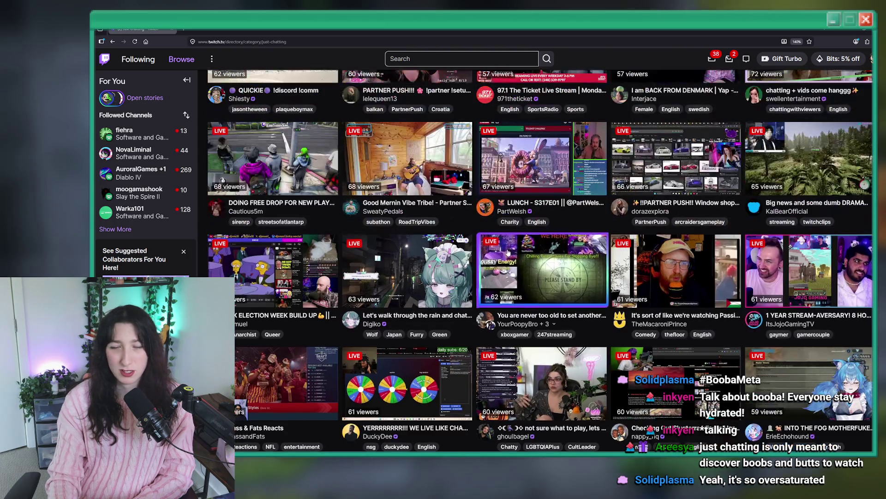
scroll(529, 372, up, 3)
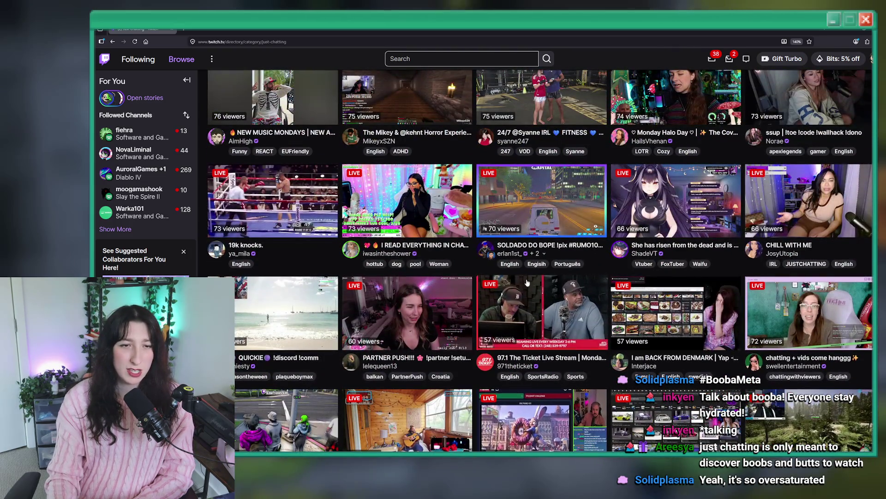
Reload the Just Chatting directory, browse its channels again, then return to GameMaker.
key(Return)
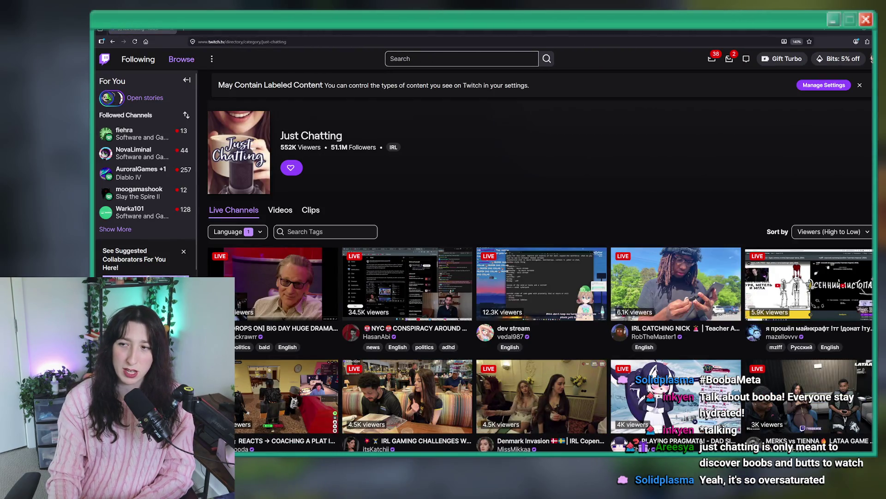
scroll(441, 176, down, 15)
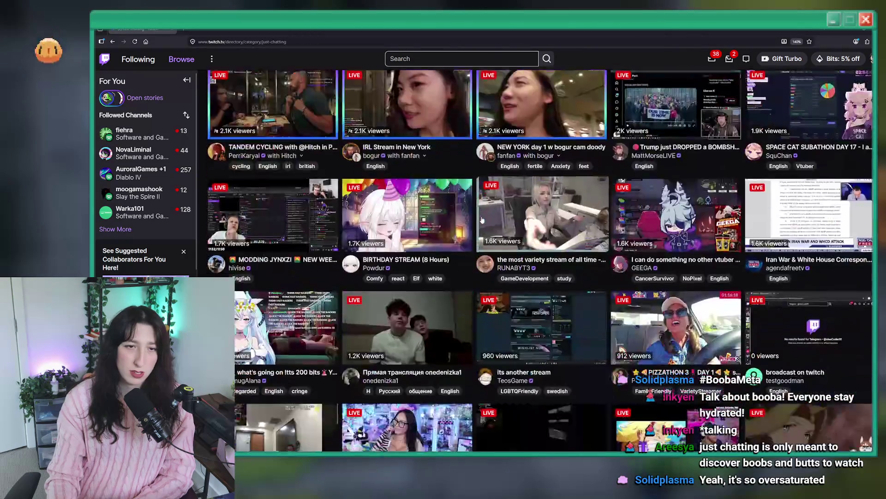
scroll(600, 264, down, 10)
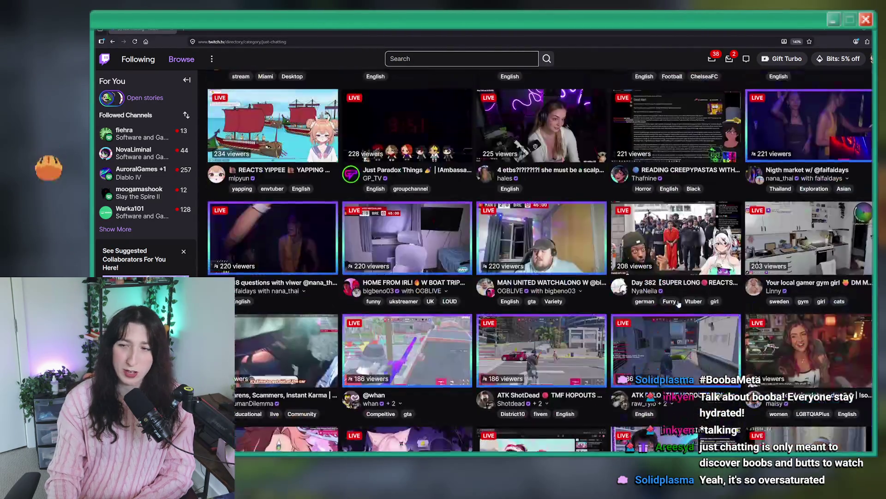
scroll(619, 282, down, 5)
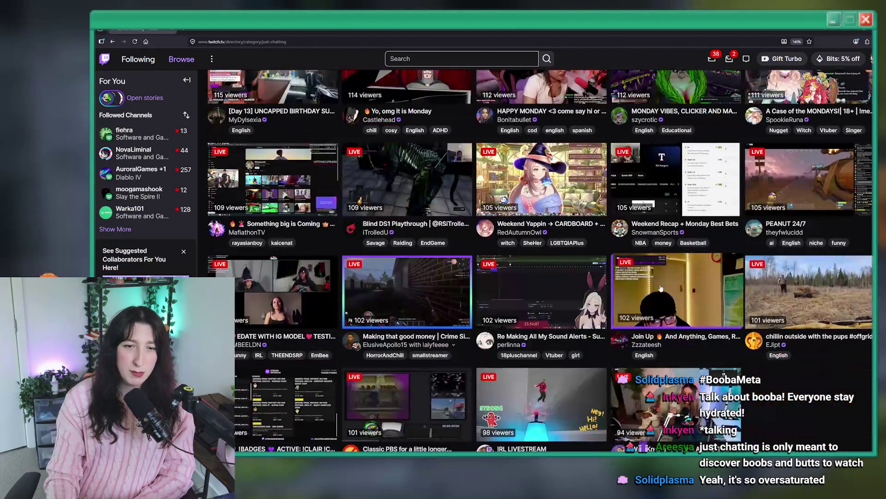
scroll(579, 439, down, 3)
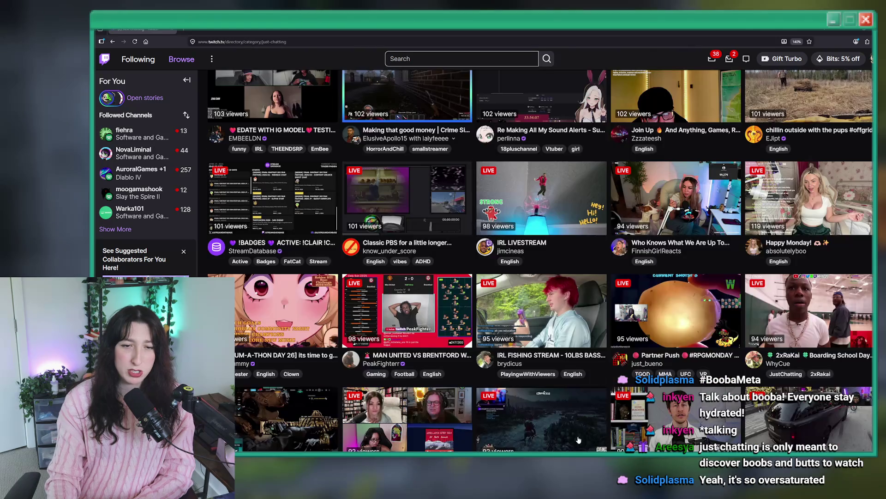
scroll(560, 281, down, 6)
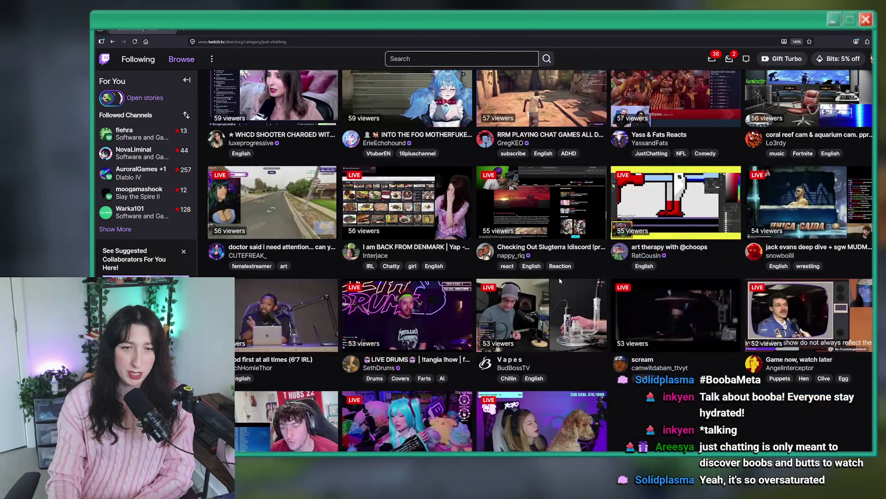
scroll(551, 210, down, 3)
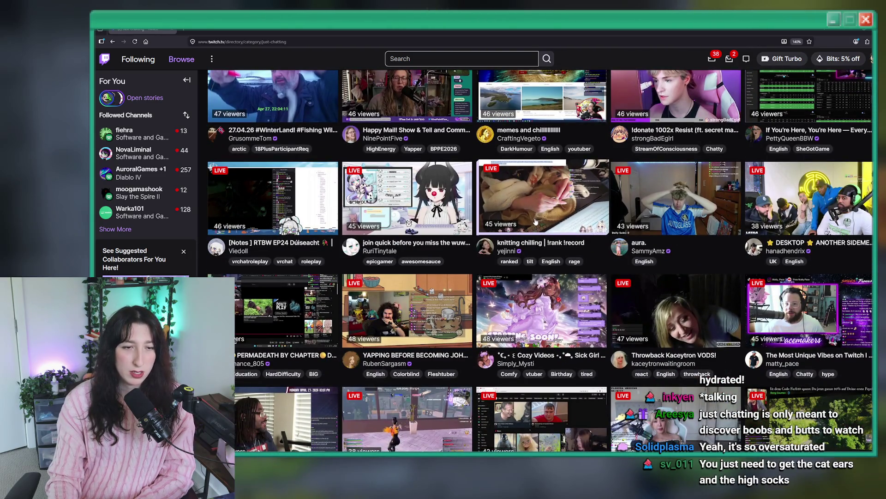
scroll(535, 222, down, 5)
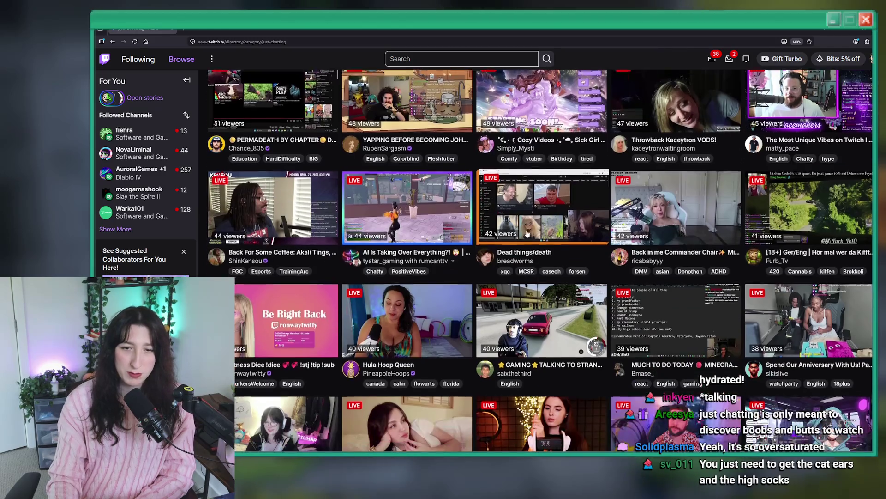
scroll(531, 238, up, 5)
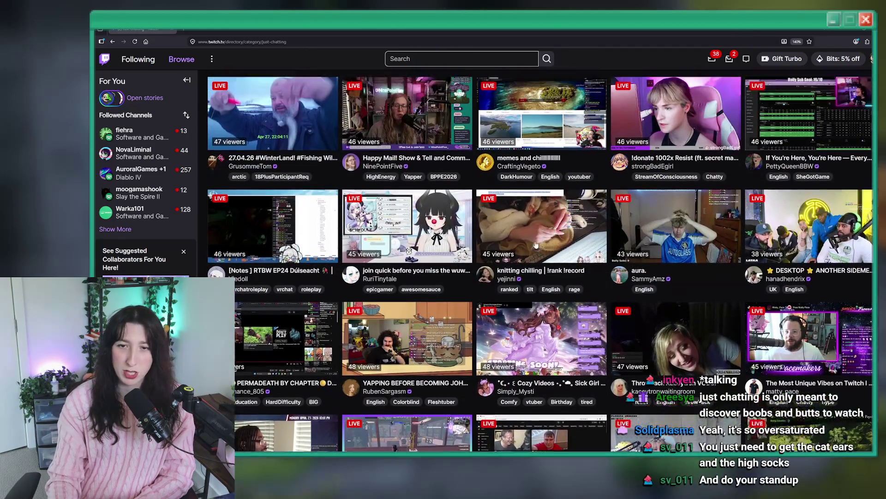
scroll(535, 245, down, 5)
scroll(544, 361, down, 5)
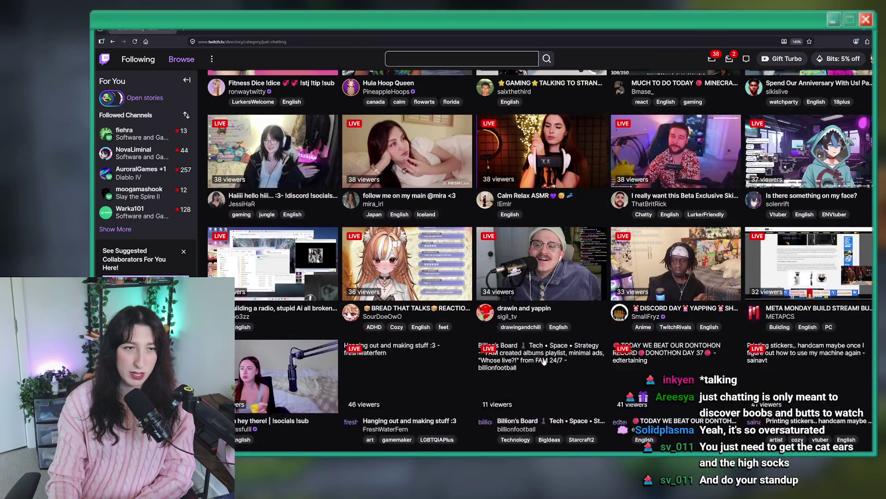
scroll(544, 362, down, 3)
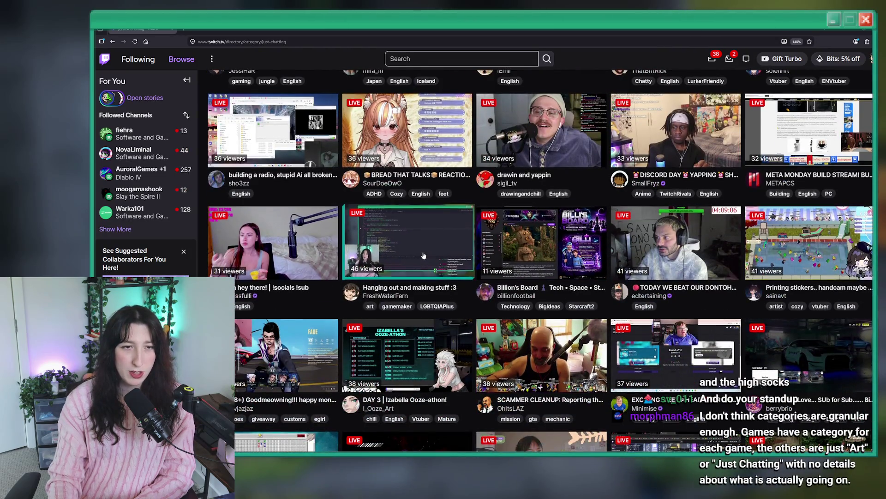
scroll(423, 256, up, 5)
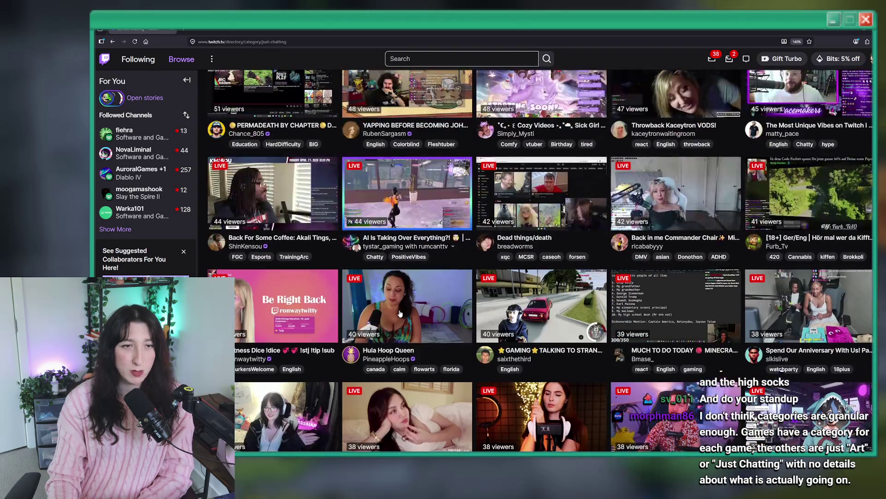
scroll(481, 223, down, 1)
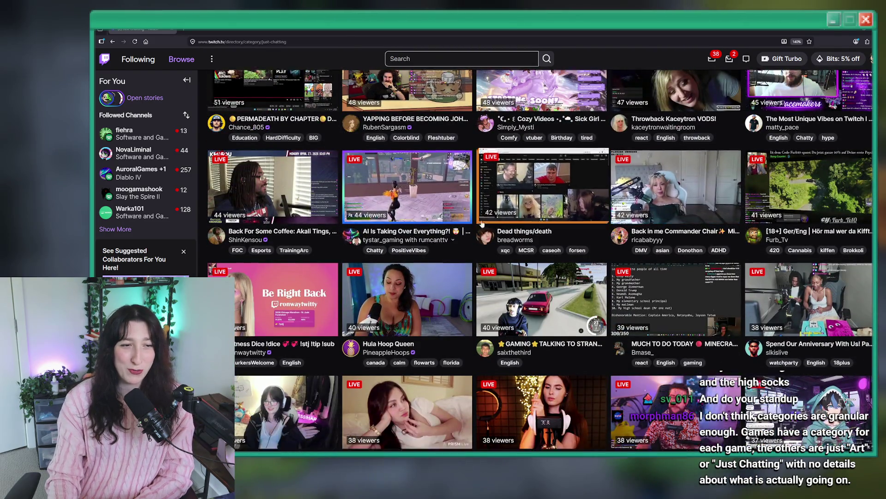
scroll(481, 224, down, 5)
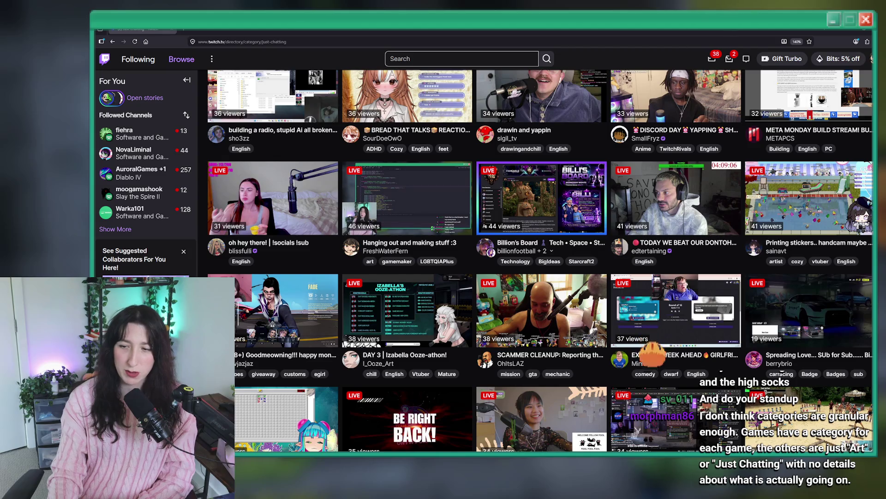
scroll(777, 166, up, 2)
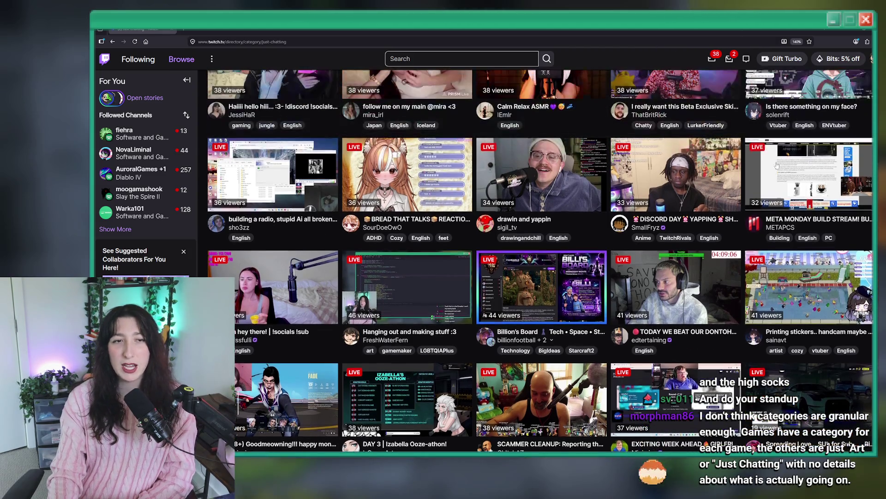
scroll(563, 331, down, 2)
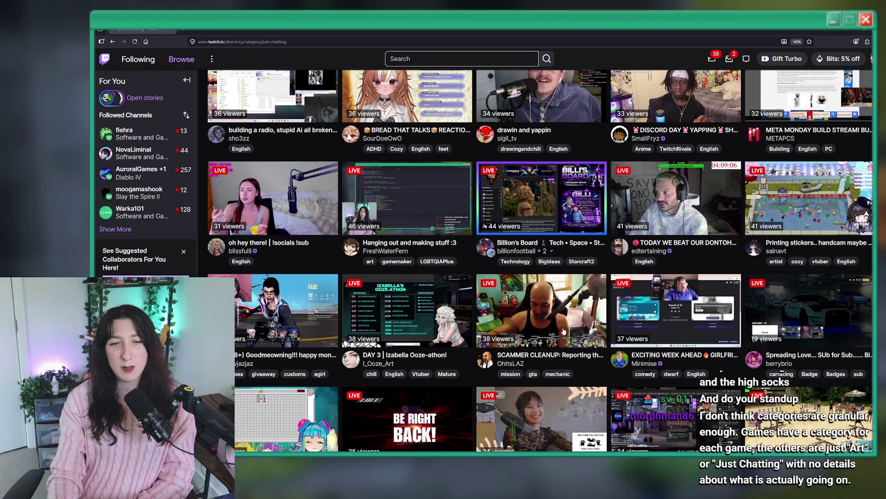
scroll(564, 330, down, 1)
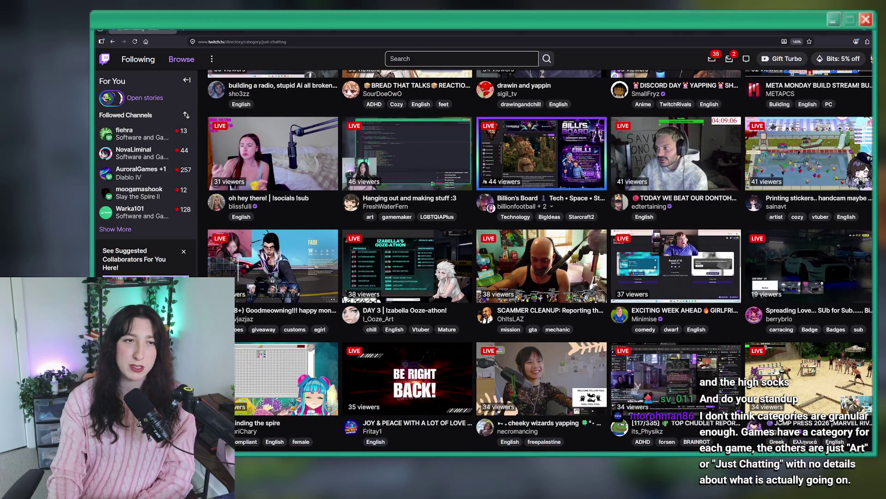
key(alt+Tab)
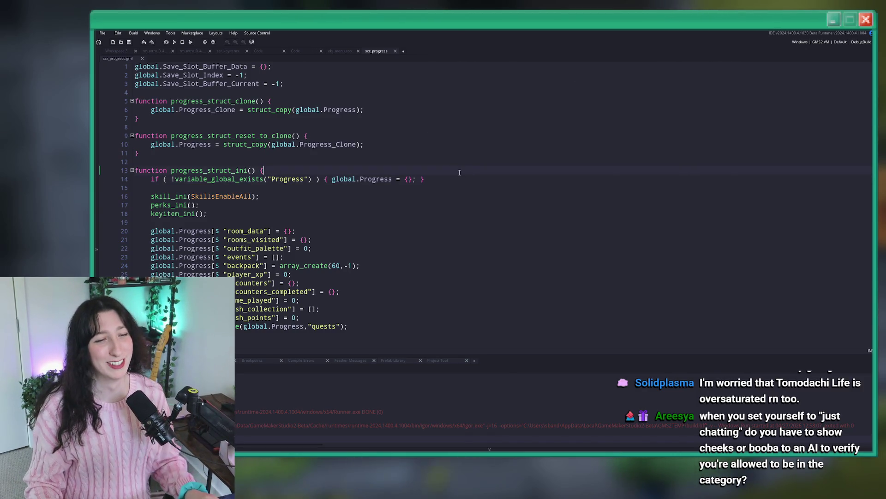
Jump to a progress_ function in scr_progress and place the cursor on progress_reset's blank line 134.
scroll(318, 177, down, 3)
key(ctrl+t)
text(progres)
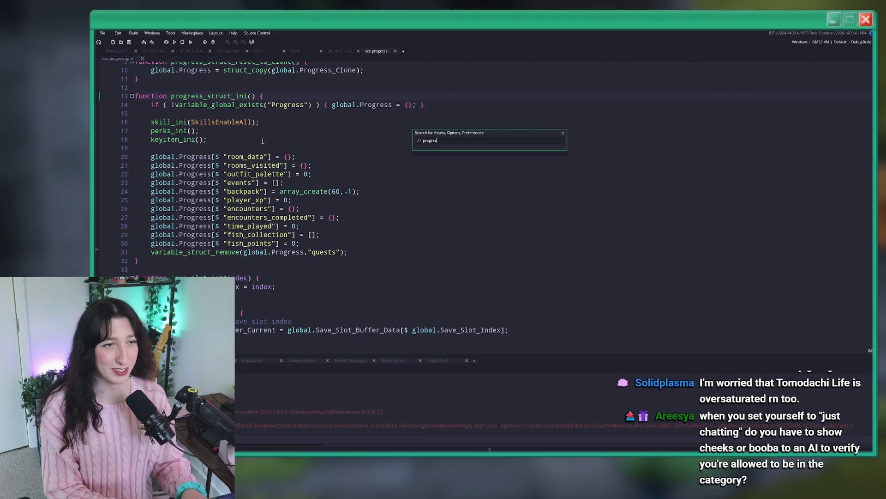
key(Down)
key(Down)
key(Down)
key(Up)
key(Up)
key(Down)
key(Down)
key(Up)
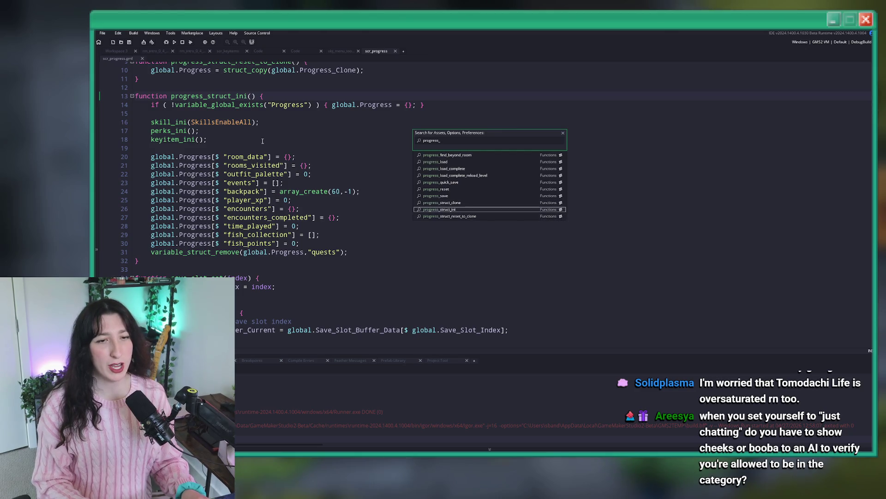
key(Return)
scroll(262, 145, down, 4)
scroll(261, 146, down, 15)
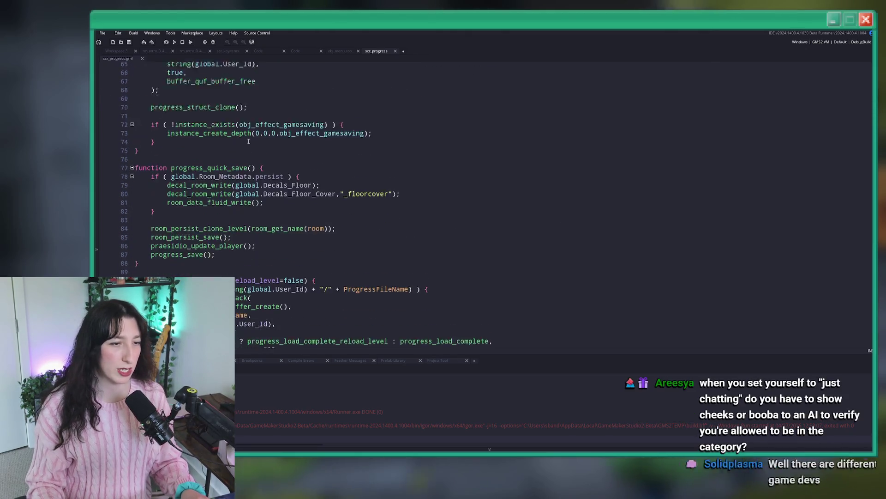
click(335, 210)
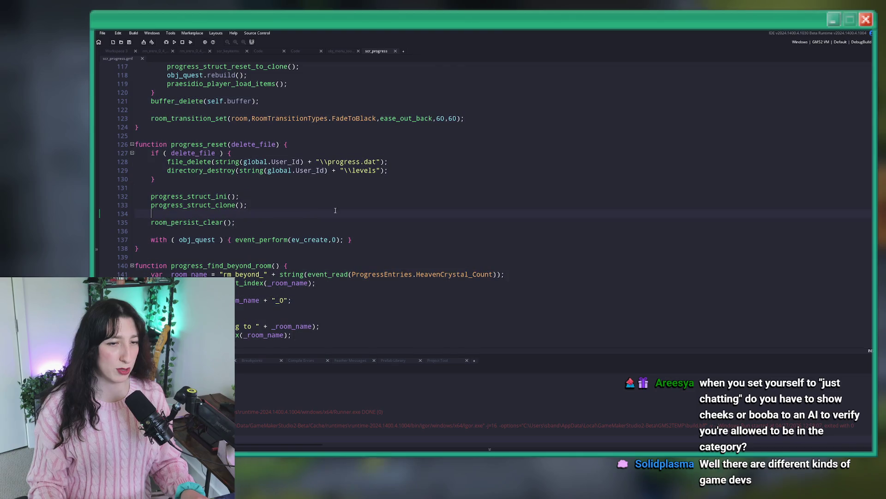
Open ProgressEntries' definition in enum_progress.gml and scroll down through its entries.
middle_click(384, 274)
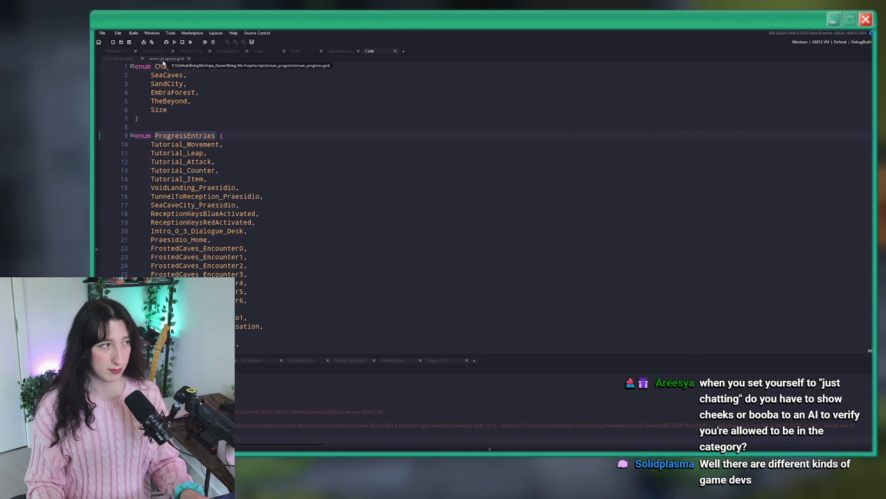
scroll(527, 219, down, 8)
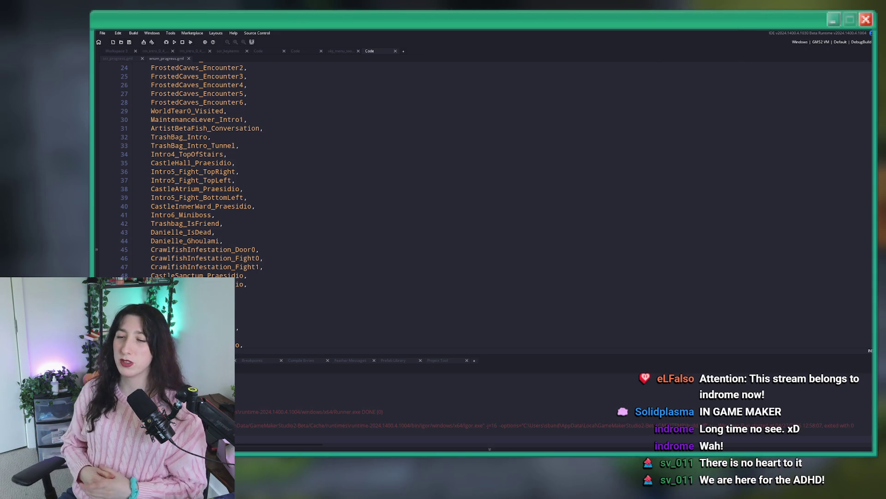
scroll(353, 261, down, 9)
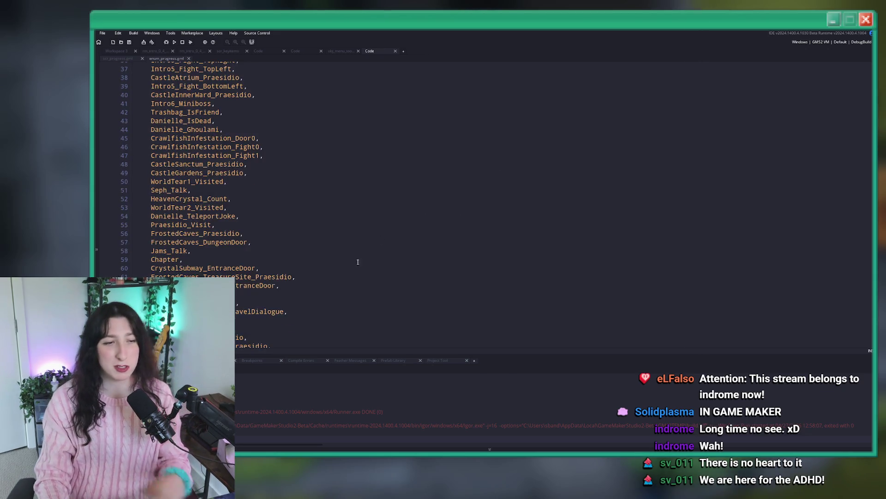
Find 'Secret' in enum_progress.gml and start a new line after the last enum entry.
scroll(347, 266, down, 7)
key(ctrl+f)
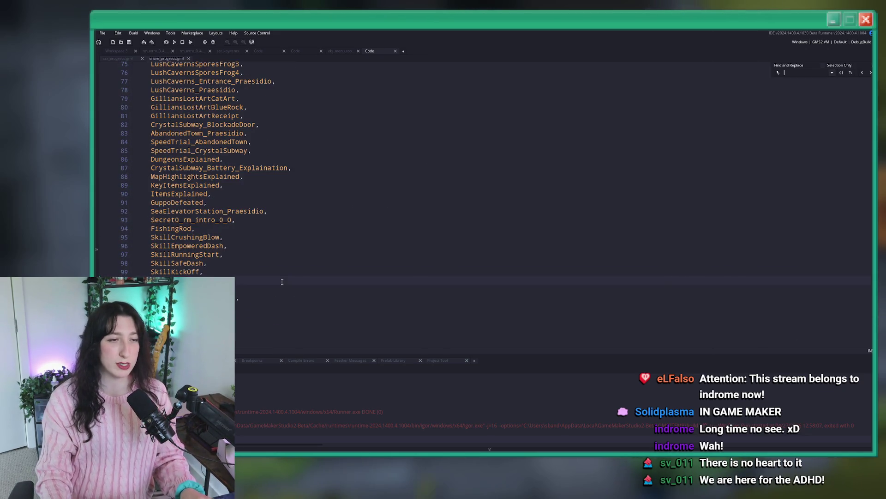
text(Secret)
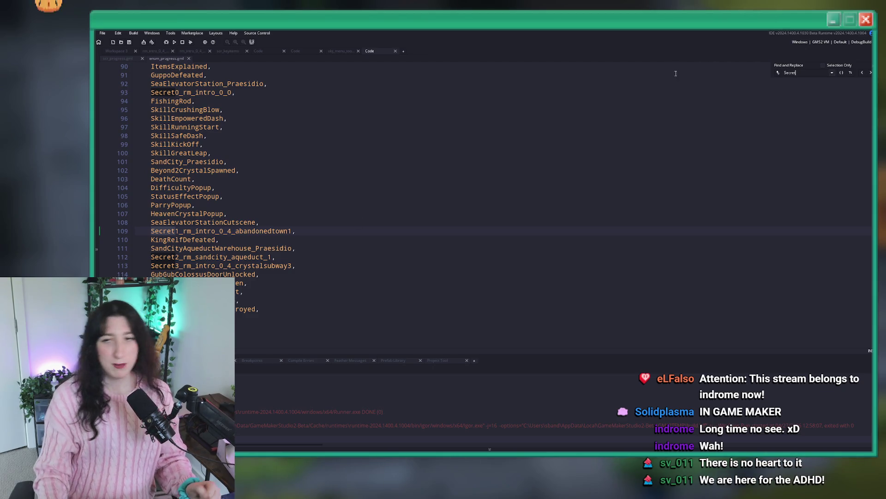
key(Escape)
click(365, 320)
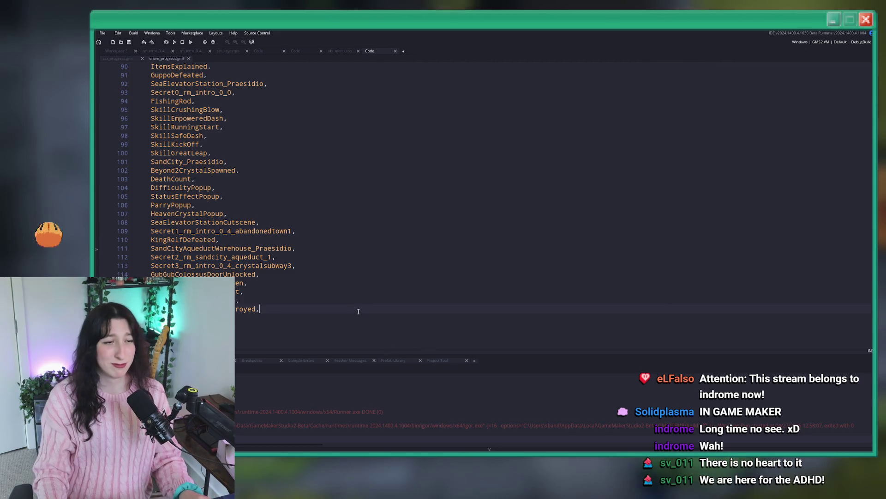
key(Return)
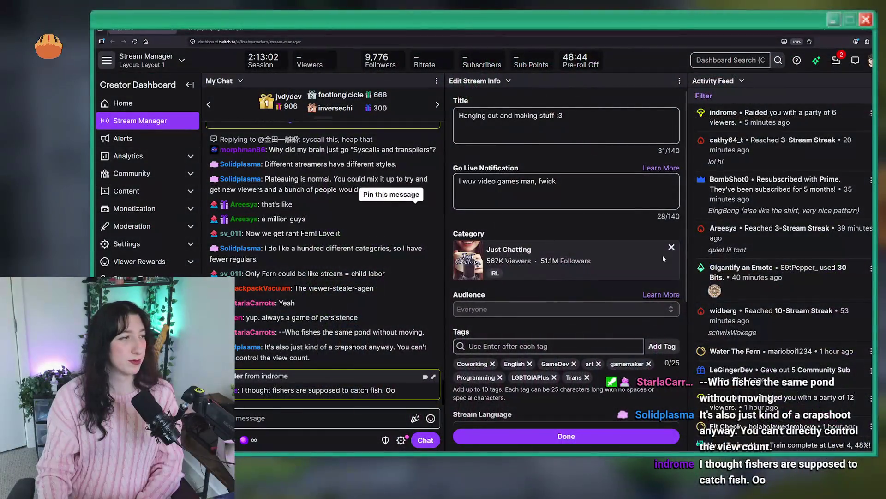
Scroll through recent follows and resubs in the Activity Feed, then return to GameMaker.
scroll(759, 255, down, 10)
scroll(759, 256, down, 4)
scroll(784, 263, up, 6)
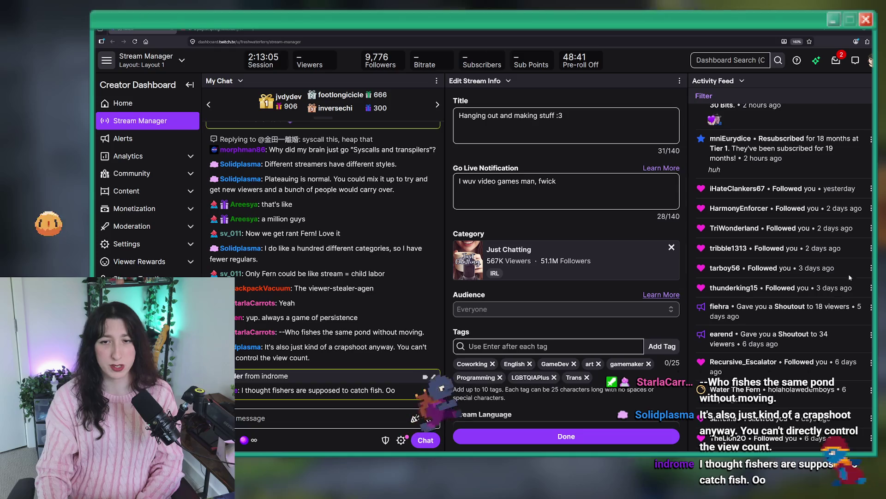
scroll(852, 337, down, 2)
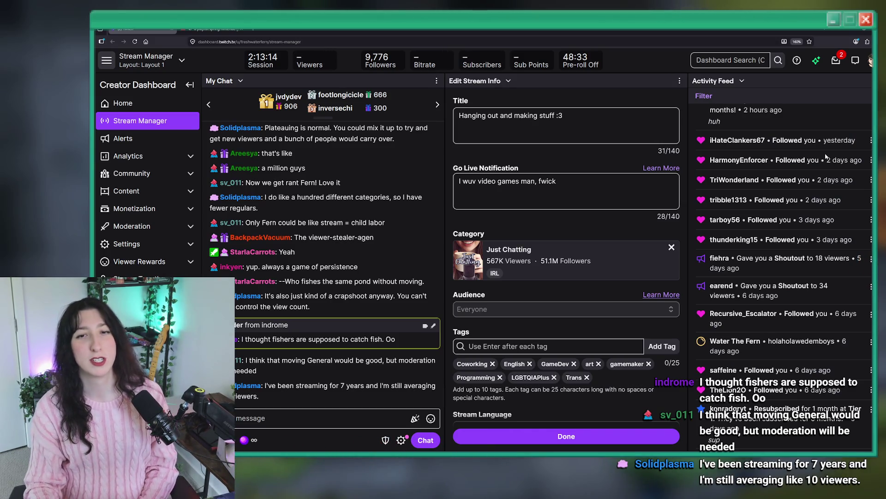
key(alt+Tab)
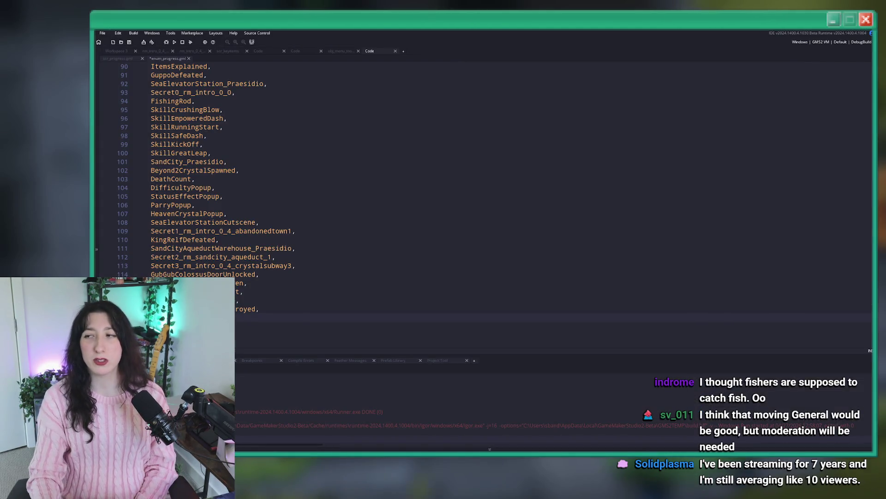
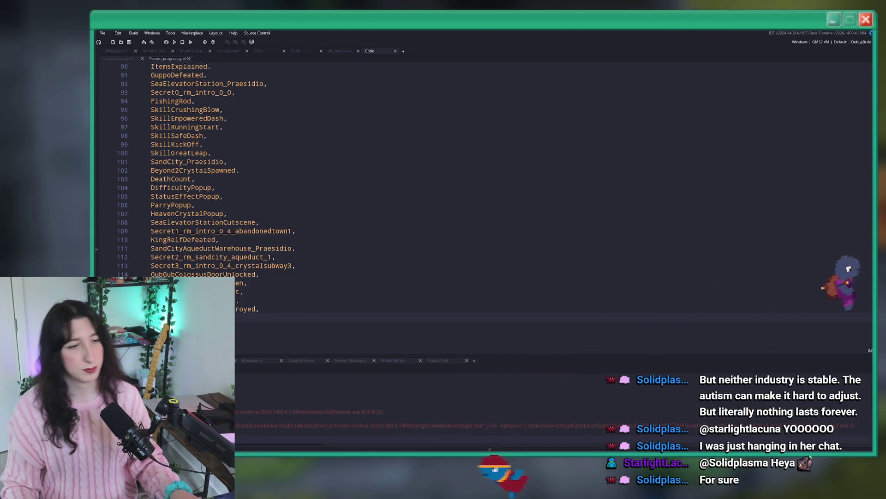
Switch to the rm_intro_0_4_abandonedtown0_home1 room and open a prop instance's creation code.
key(ctrl+Tab)
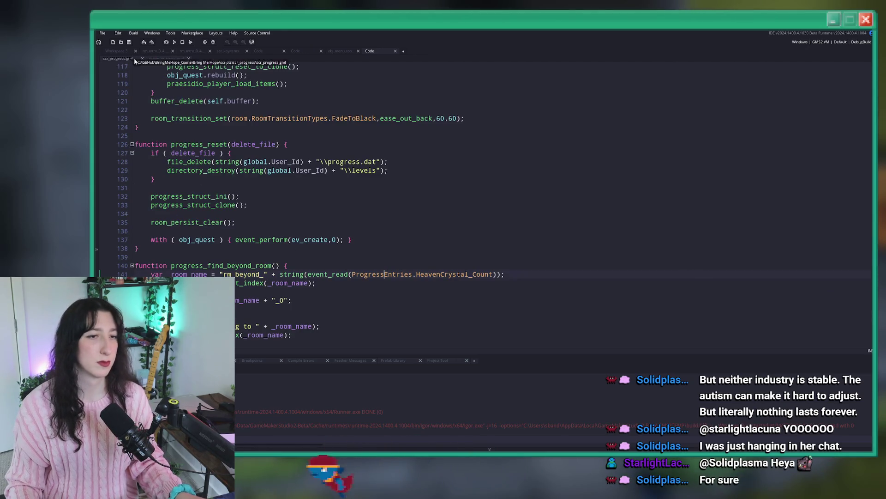
click(318, 50)
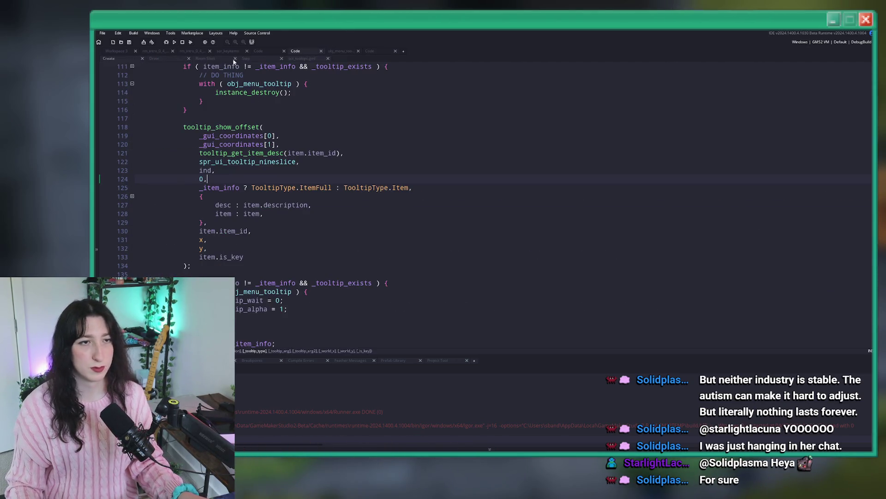
click(134, 51)
click(157, 51)
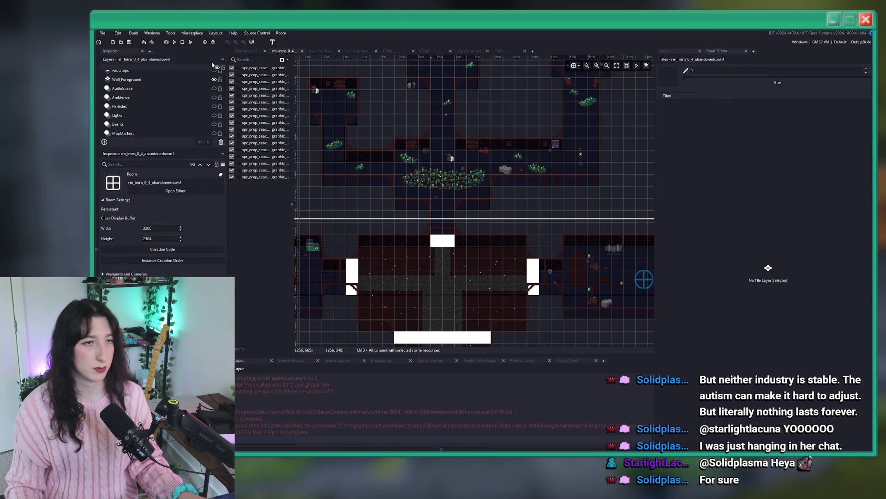
click(314, 50)
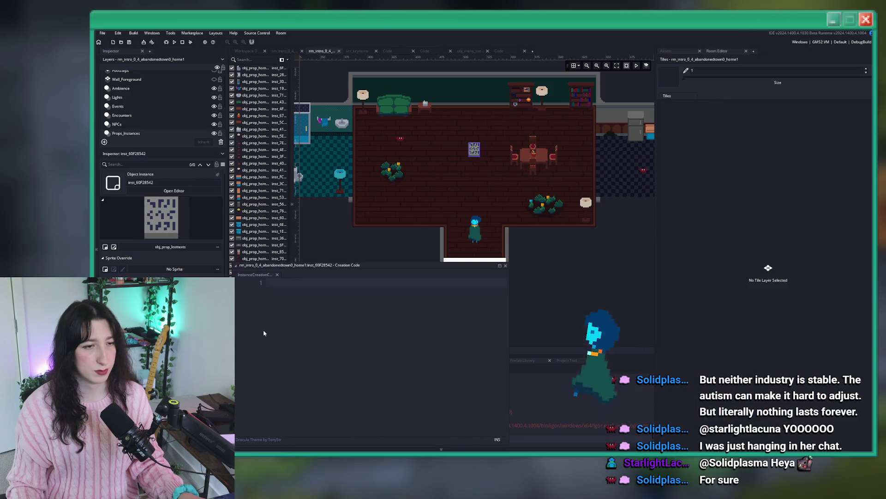
Write "event_id = ProgressEntries.LostText0" as the prop's creation code.
text(eventk)
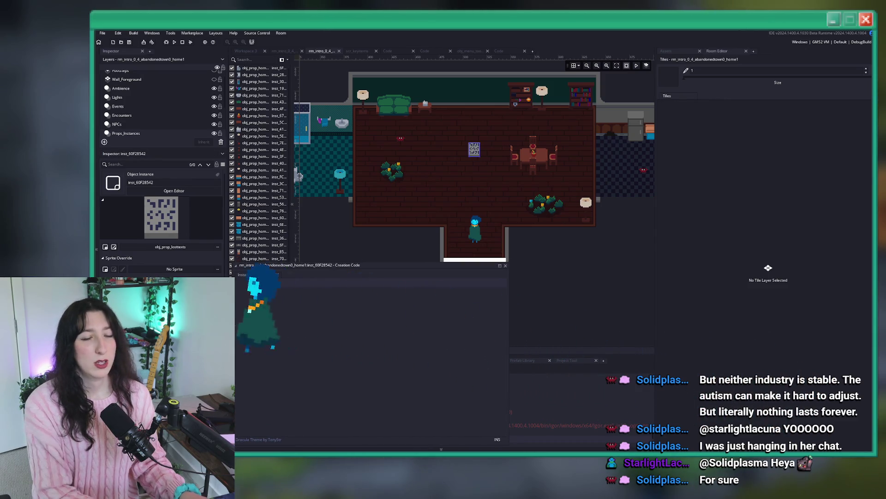
key(BackSpace)
text(_id = Pro)
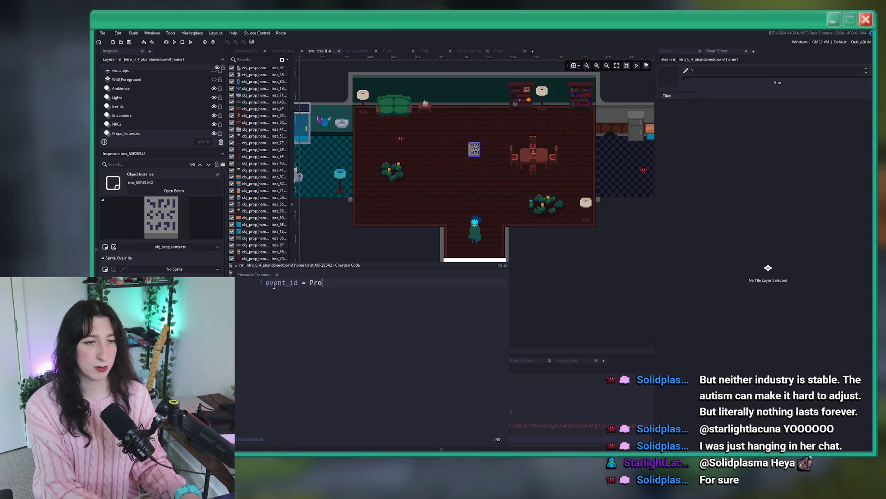
text(gressEntiresk)
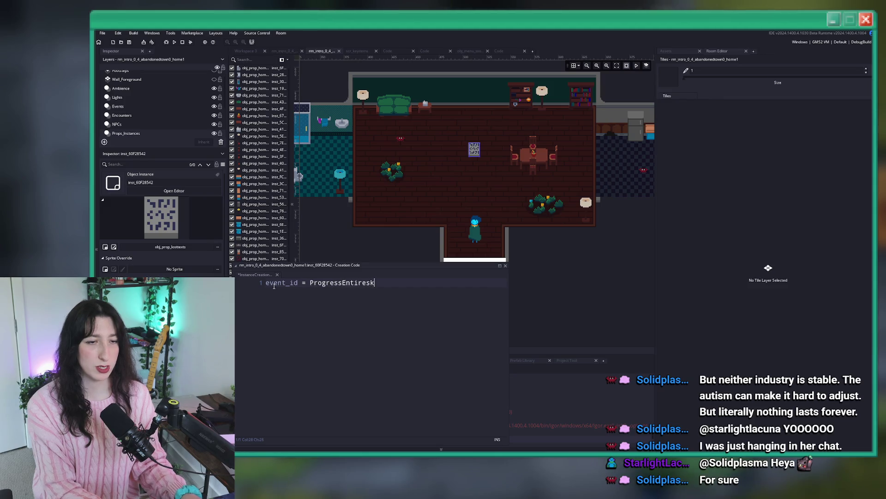
key(BackSpace)
key(BackSpace)
key(BackSpace)
key(BackSpace)
key(BackSpace)
text(ries.LostText0;)
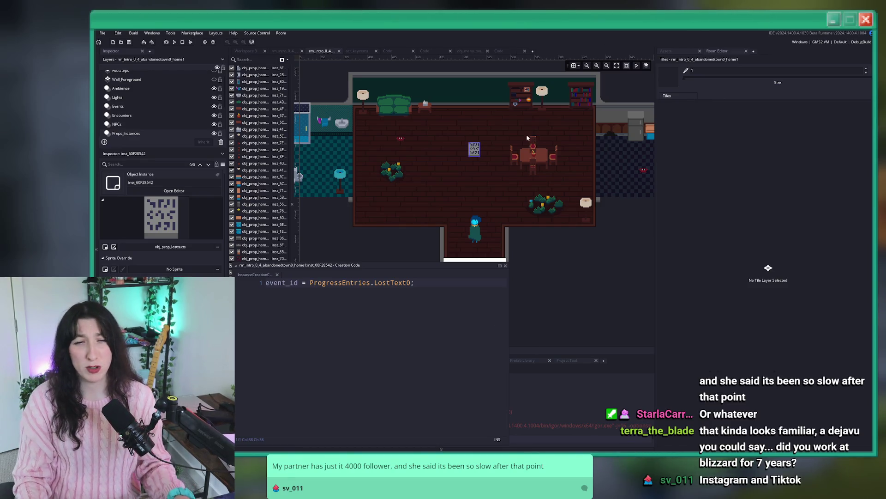
Close the creation code editor, reframe the home room view, and switch to the asset-browser workspace.
mouse_move(528, 138)
mouse_down()
mouse_move(621, 118)
mouse_move(608, 124)
mouse_up()
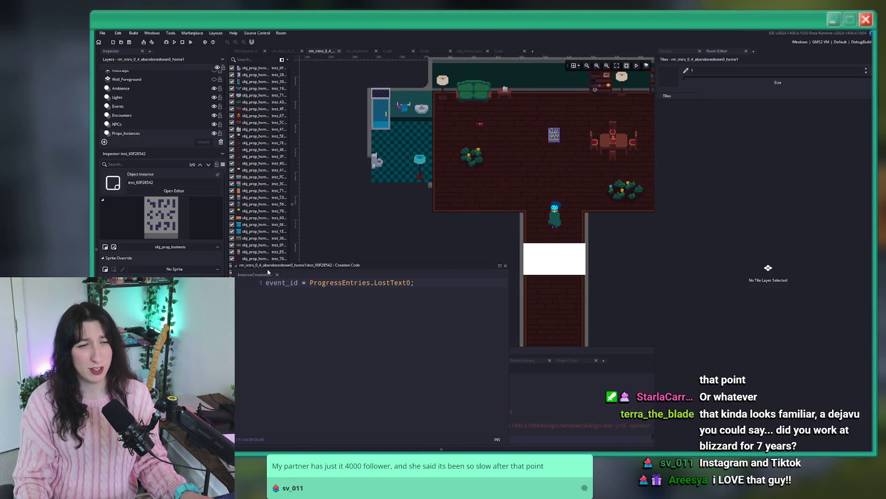
click(278, 274)
scroll(452, 235, up, 2)
scroll(452, 236, down, 1)
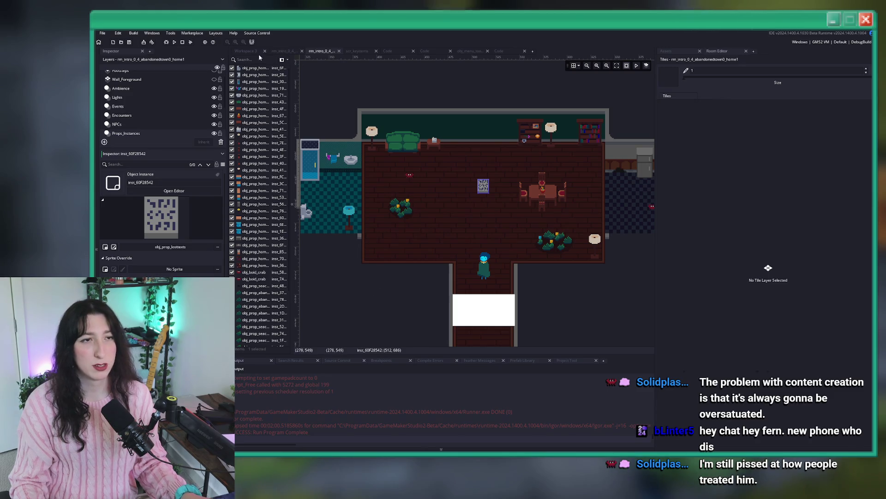
click(247, 51)
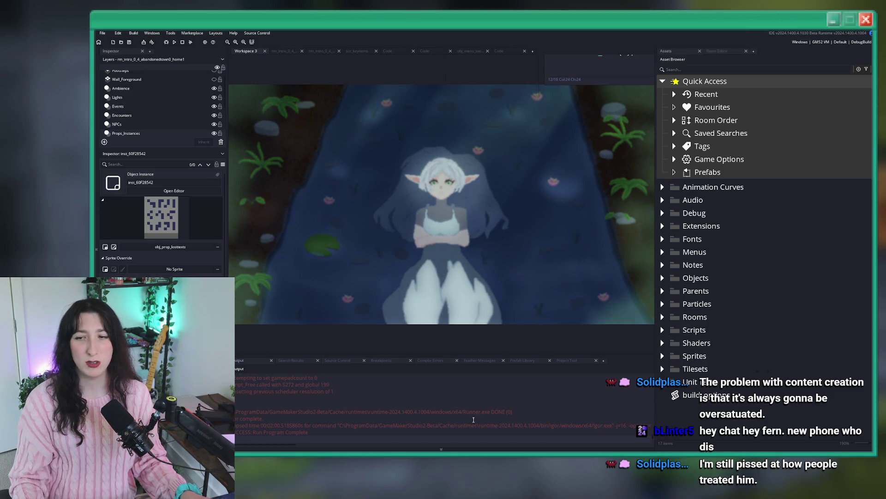
key(ctrl+t)
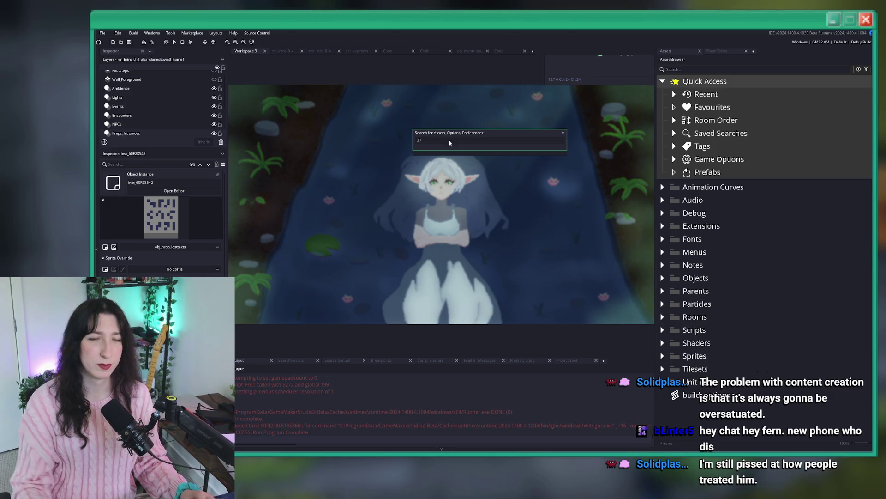
key(Escape)
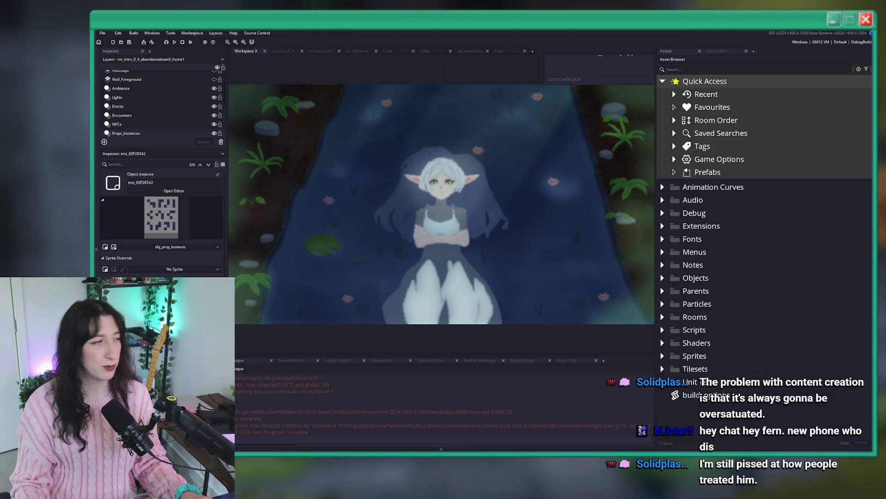